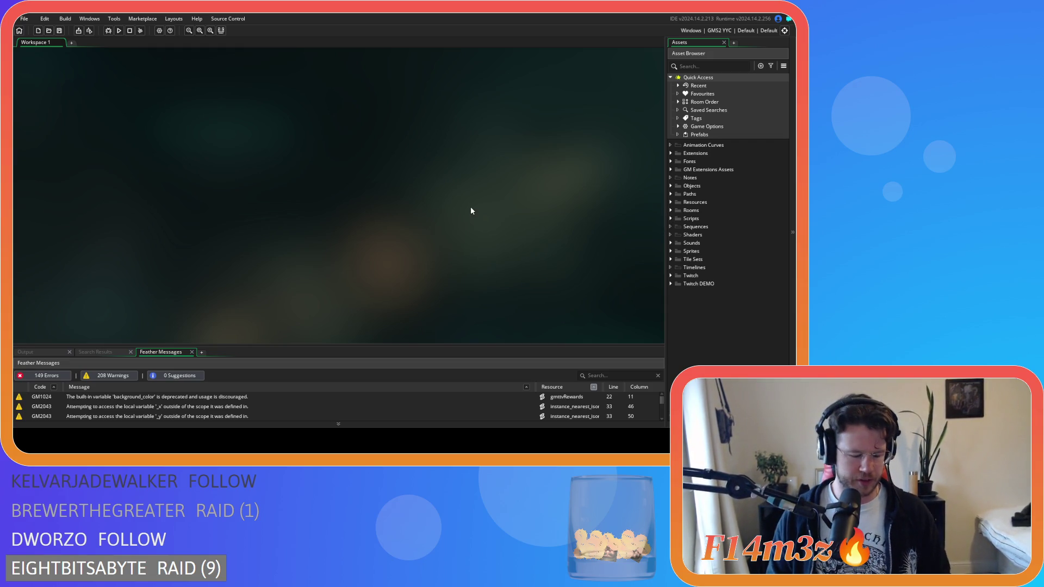
# - Search the whole project for 'new item' and list every match
pyautogui.hotkey('ctrl', 'shift', 'f')
pyautogui.write('global.')
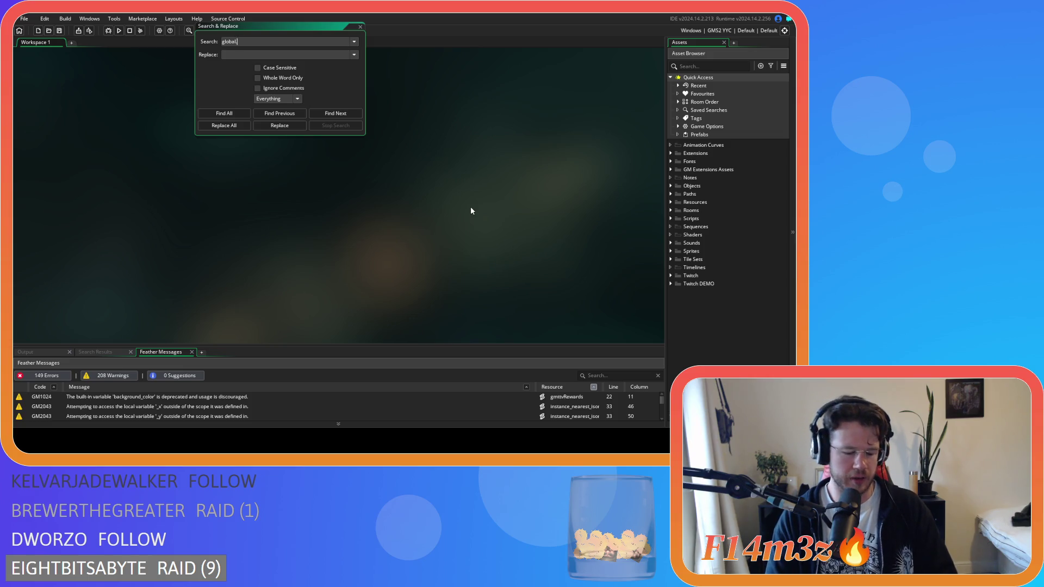
pyautogui.hotkey('ctrl', 'a')
pyautogui.write('new ite')
pyautogui.click(215, 116)
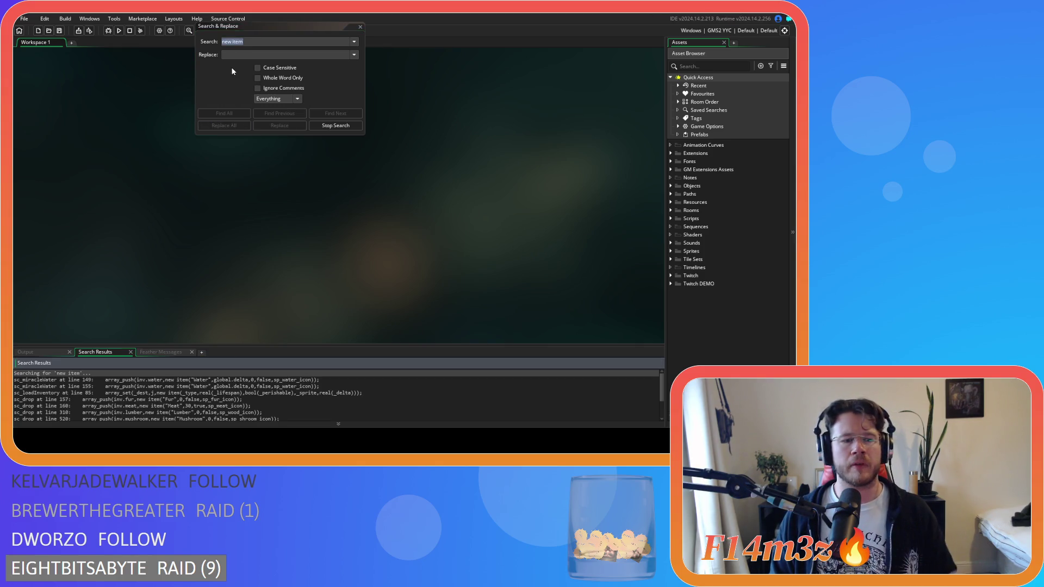
# - Open the sc_drop line 160 Meat match and move the search window off the code
pyautogui.click(154, 380)
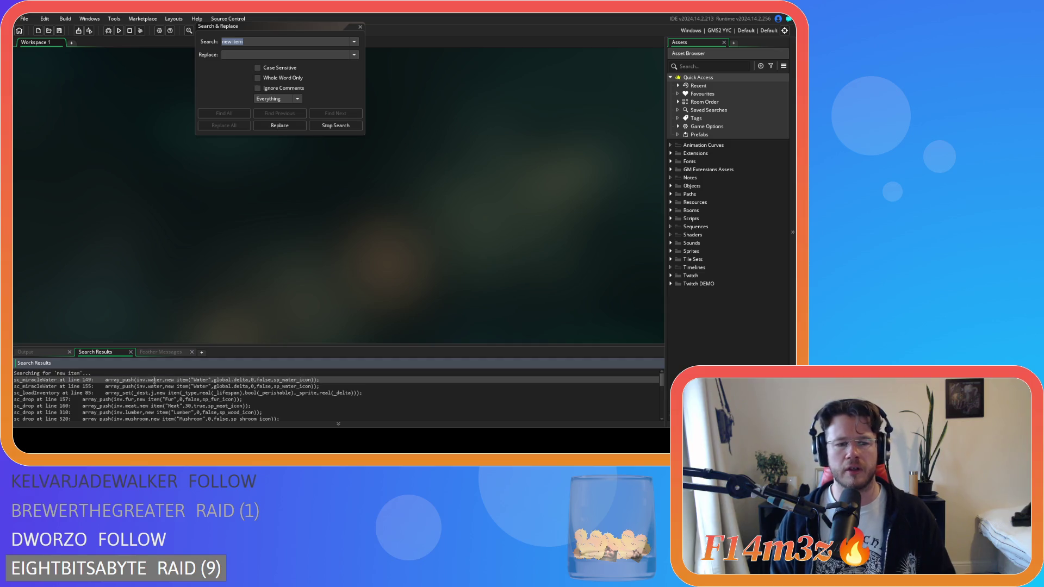
pyautogui.click(235, 392)
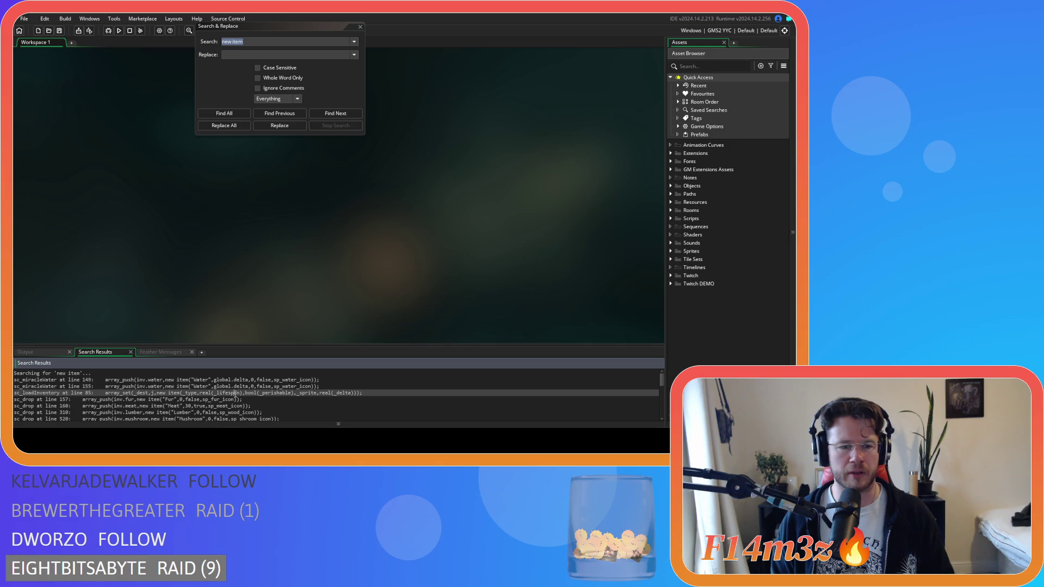
pyautogui.doubleClick(230, 405)
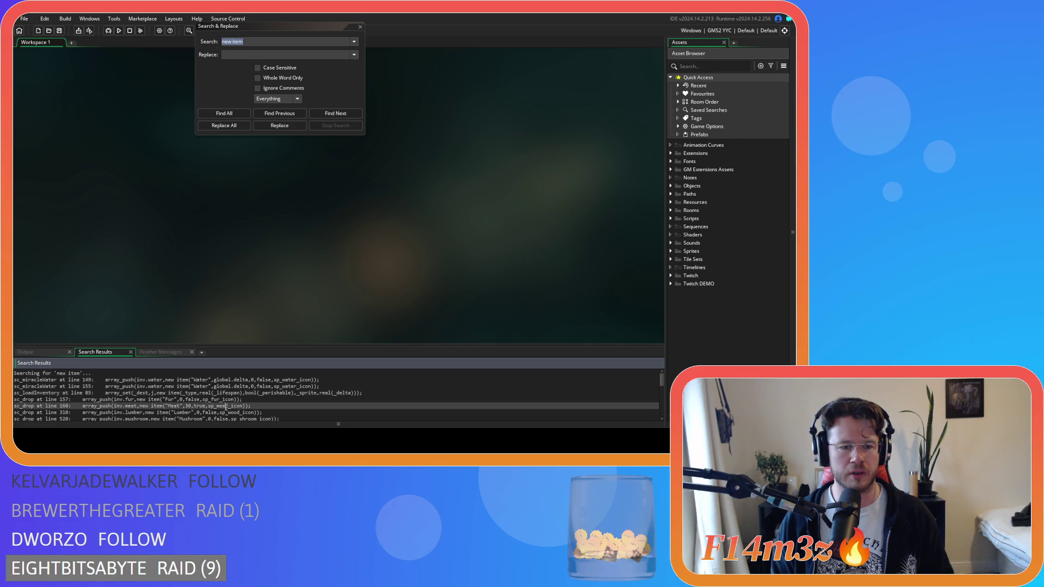
pyautogui.moveTo(289, 26); pyautogui.dragTo(505, 53)
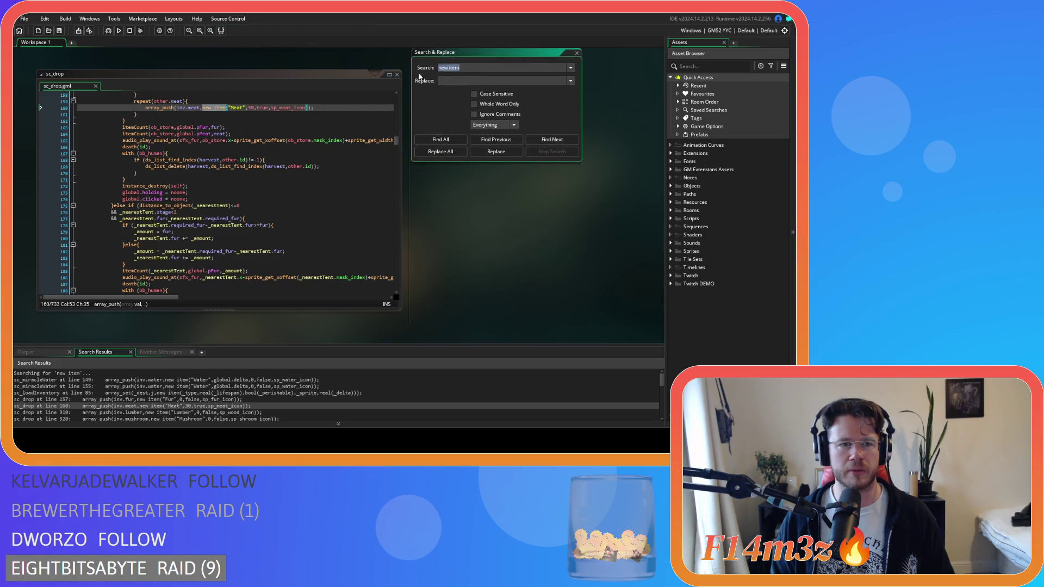
# - Change the Meat amount on sc_drop line 160 from 30 to 60
pyautogui.doubleClick(250, 108)
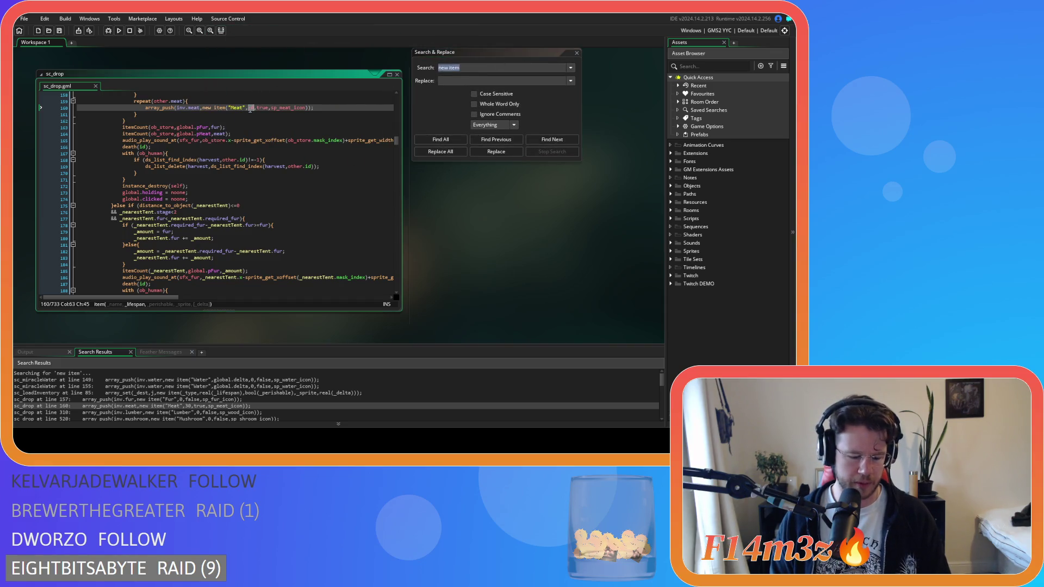
pyautogui.write('60')
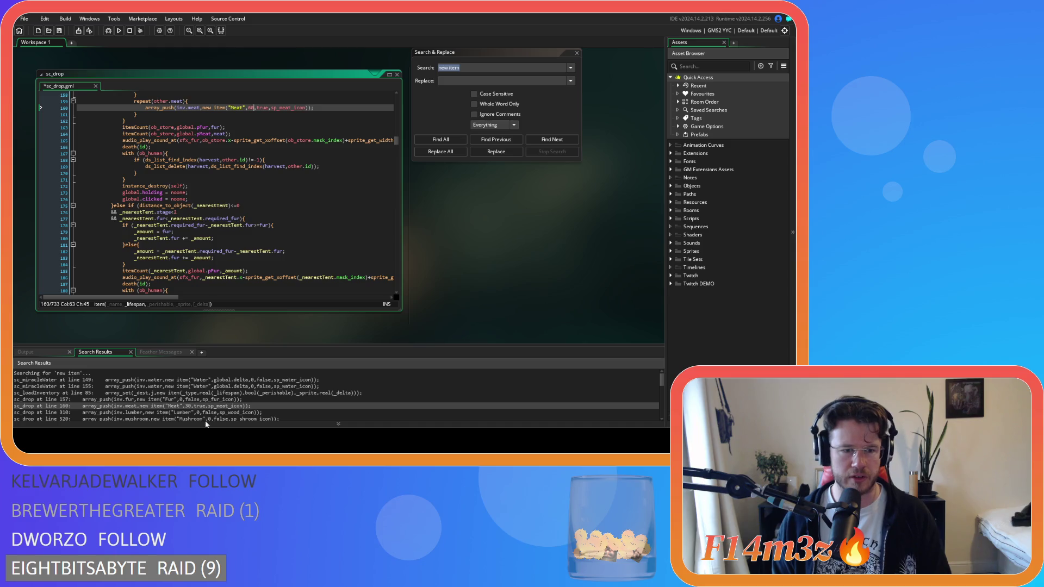
pyautogui.click(217, 412)
pyautogui.scroll(-2, 218, 412)
pyautogui.scroll(-2, 217, 413)
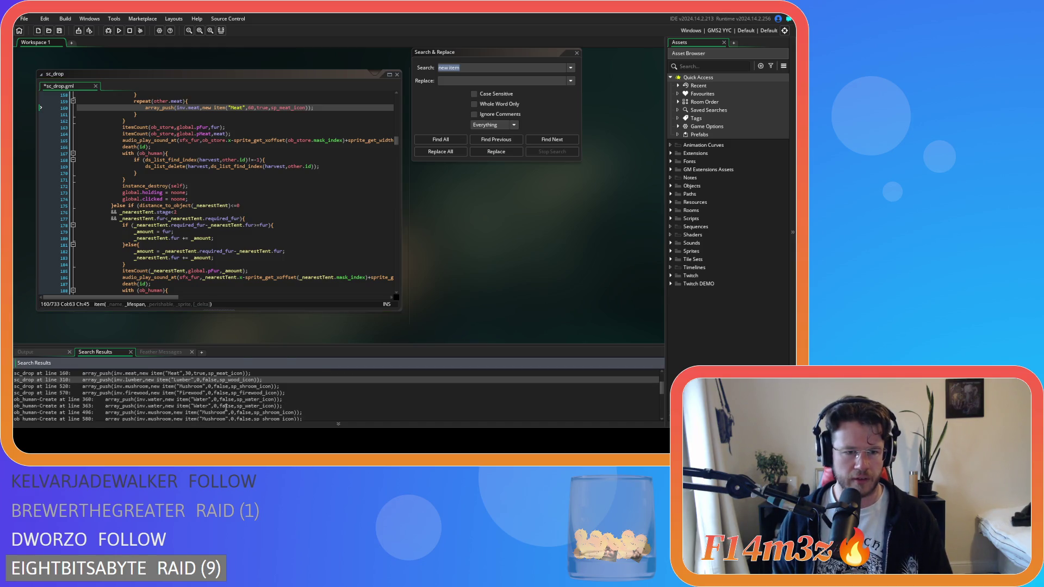
pyautogui.scroll(-1, 229, 393)
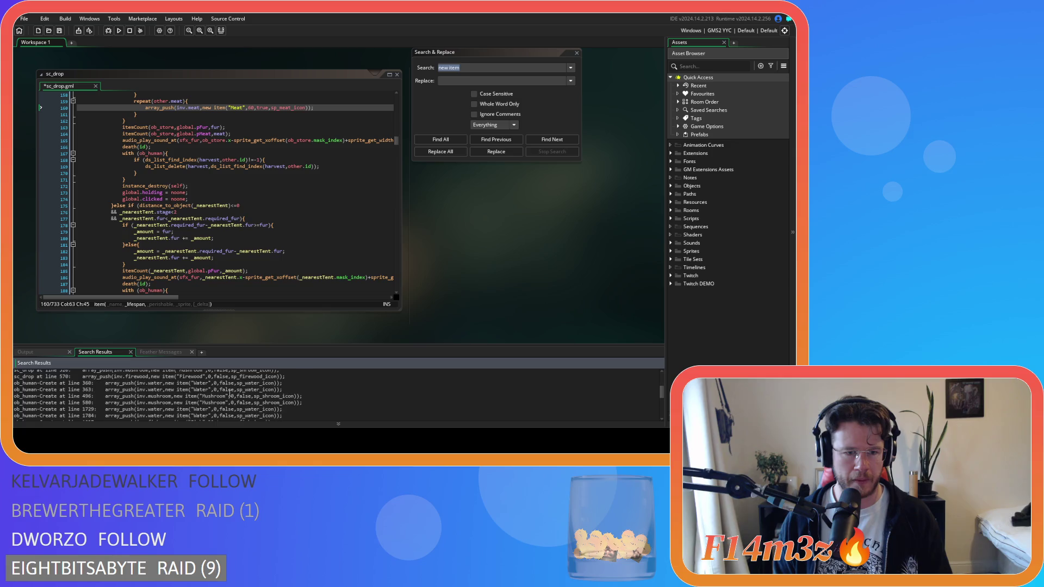
pyautogui.scroll(-1, 236, 404)
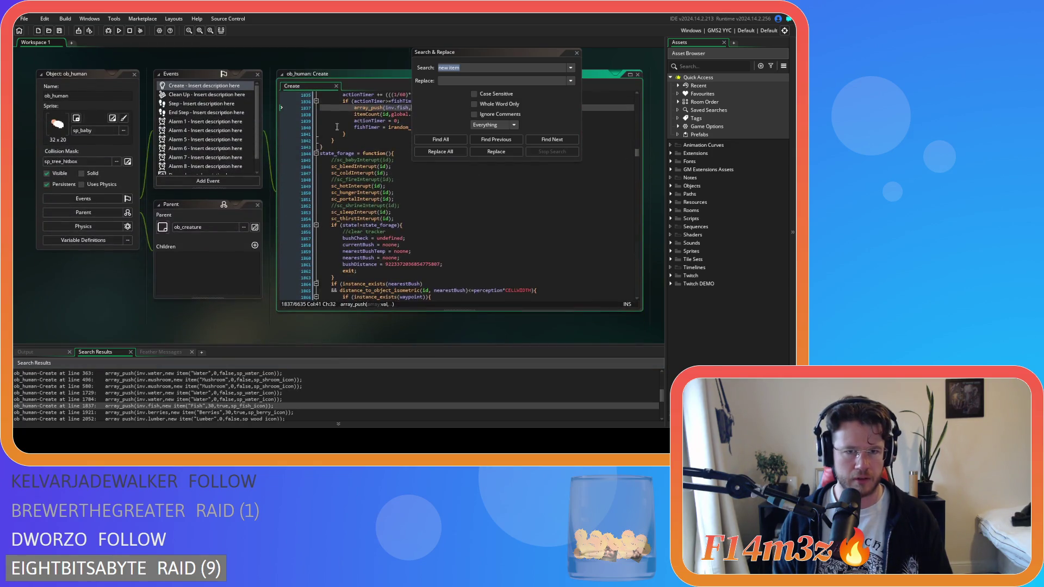
pyautogui.click(576, 50)
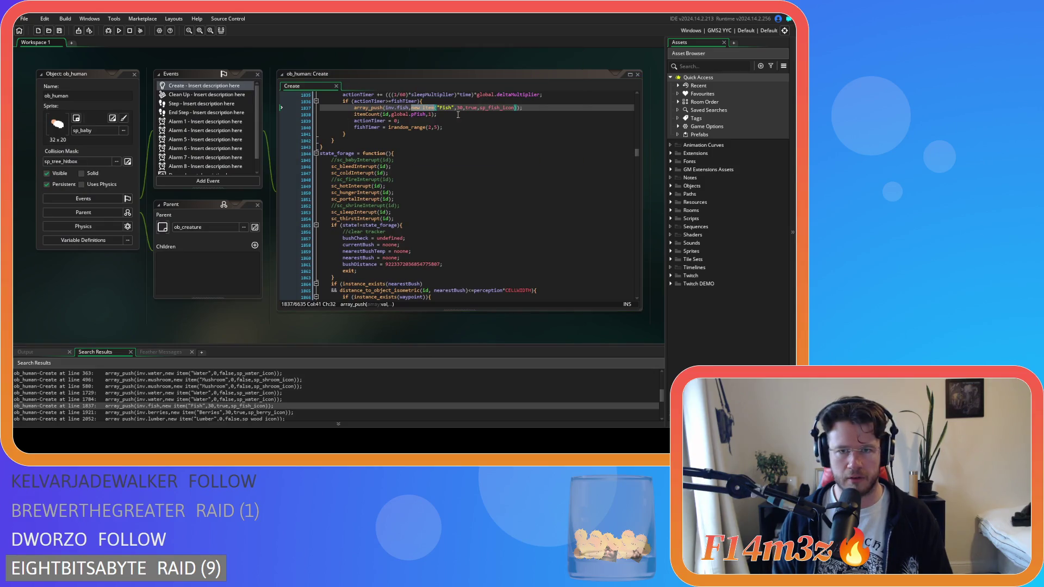
# - Set the Fish (line 1837) and Berries (line 1921) item amounts in ob_human to 60
pyautogui.doubleClick(460, 107)
pyautogui.write('60')
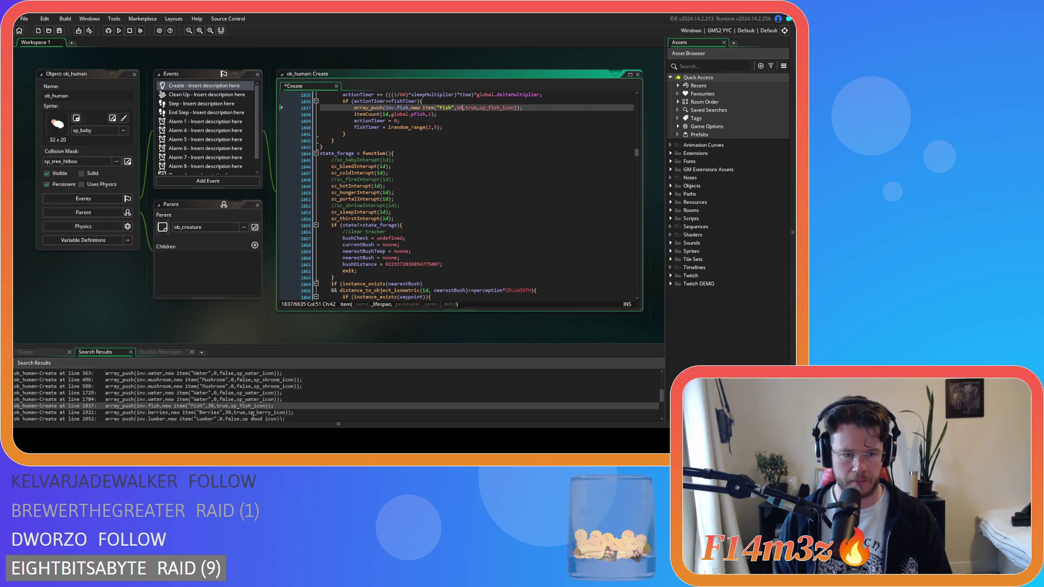
pyautogui.doubleClick(252, 413)
pyautogui.doubleClick(476, 108)
pyautogui.write('60')
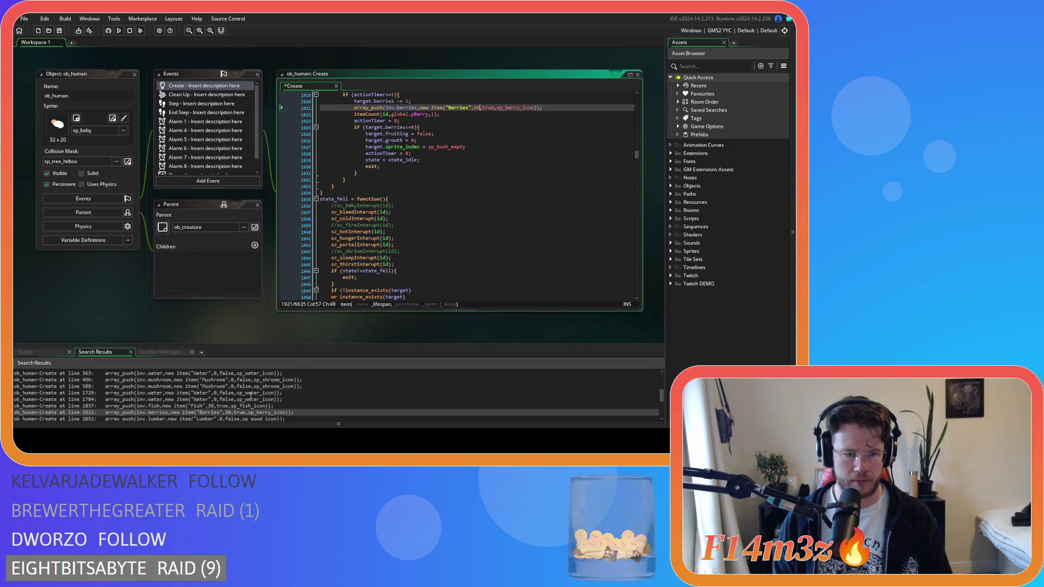
pyautogui.scroll(-3, 251, 396)
pyautogui.scroll(-2, 252, 398)
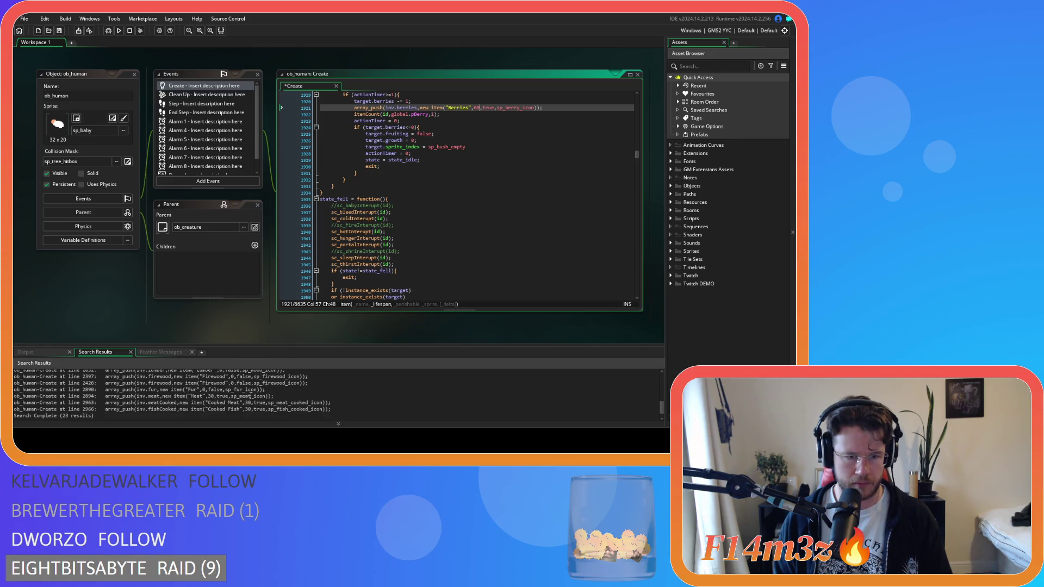
# - Set the Meat (line 2894), Cooked Meat and Cooked Fish item amounts from 30 to 60
pyautogui.doubleClick(243, 396)
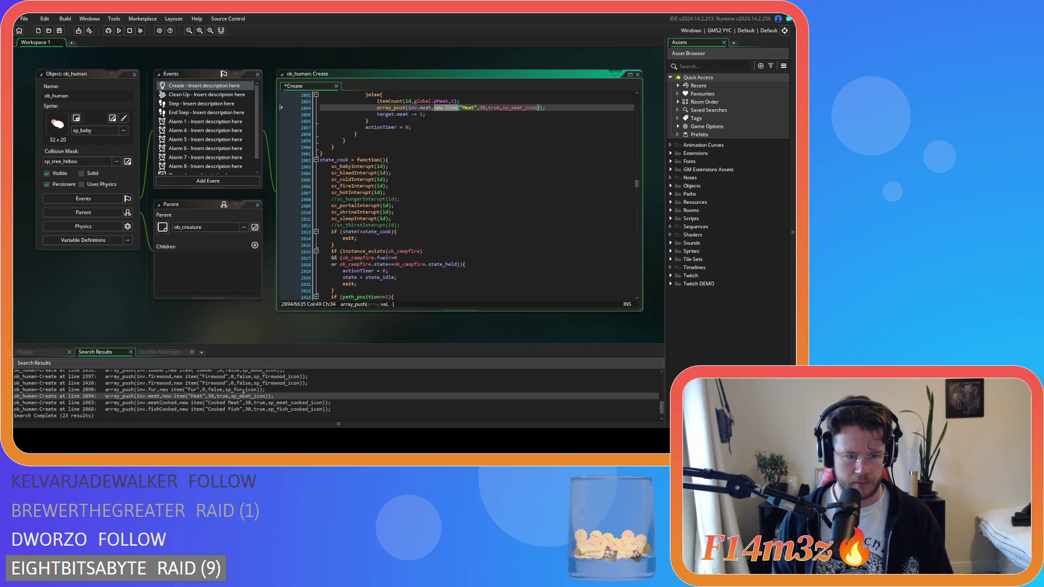
pyautogui.click(482, 108)
pyautogui.doubleClick(482, 107)
pyautogui.write('60')
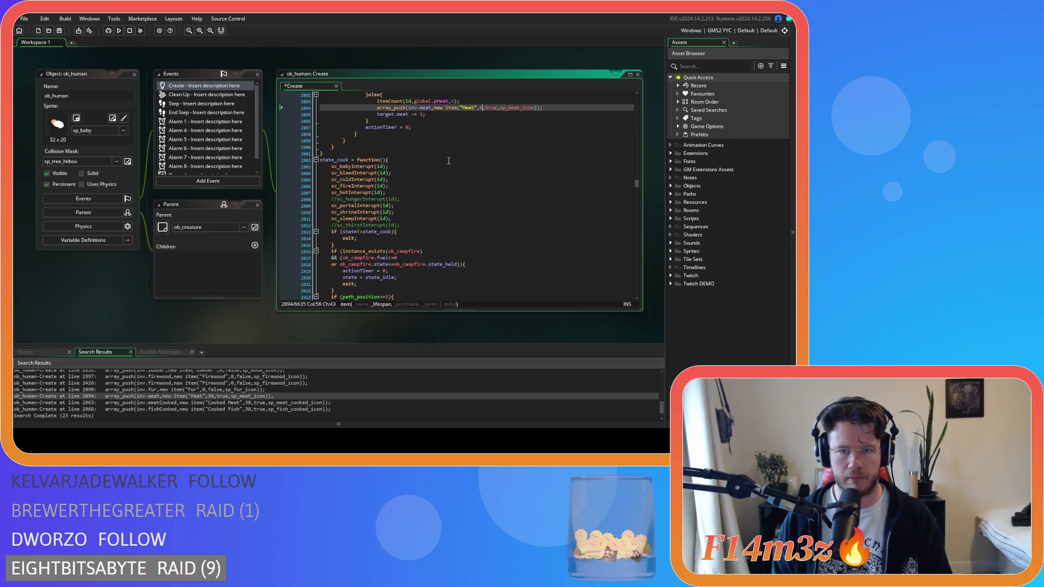
pyautogui.doubleClick(249, 403)
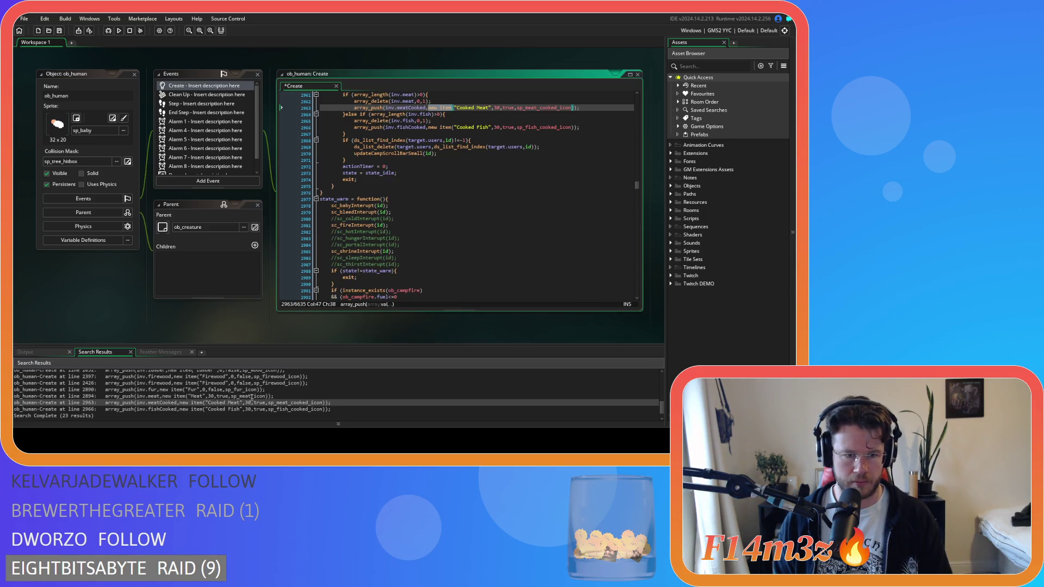
pyautogui.doubleClick(497, 108)
pyautogui.write('60')
pyautogui.doubleClick(497, 128)
pyautogui.write('60')
# - Check the remaining search matches, then close every open workspace window
pyautogui.doubleClick(250, 410)
pyautogui.scroll(2, 245, 408)
pyautogui.scroll(5, 241, 403)
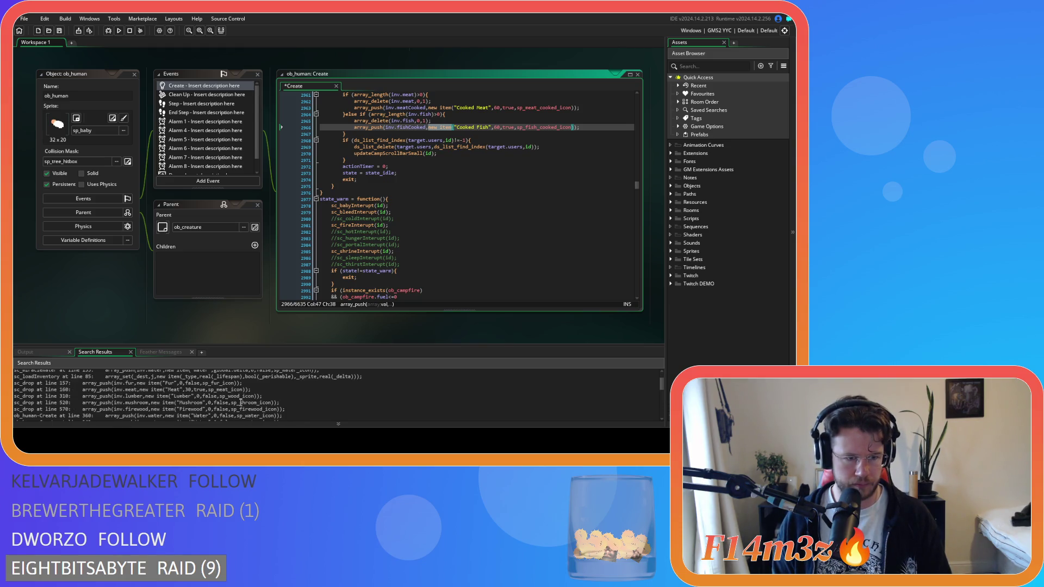
pyautogui.click(223, 390)
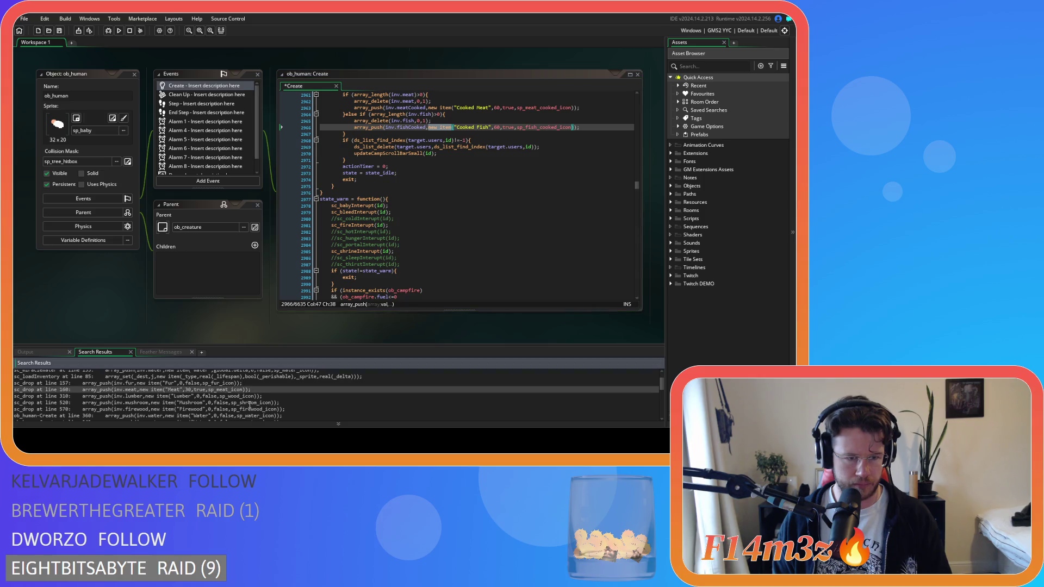
pyautogui.scroll(1, 250, 405)
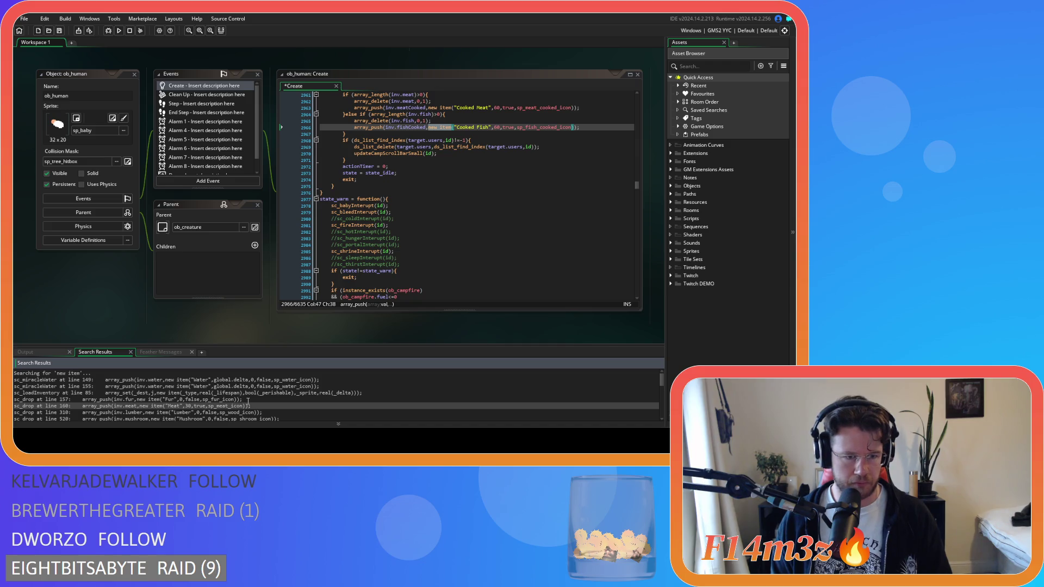
pyautogui.rightClick(121, 306)
pyautogui.moveTo(111, 313)
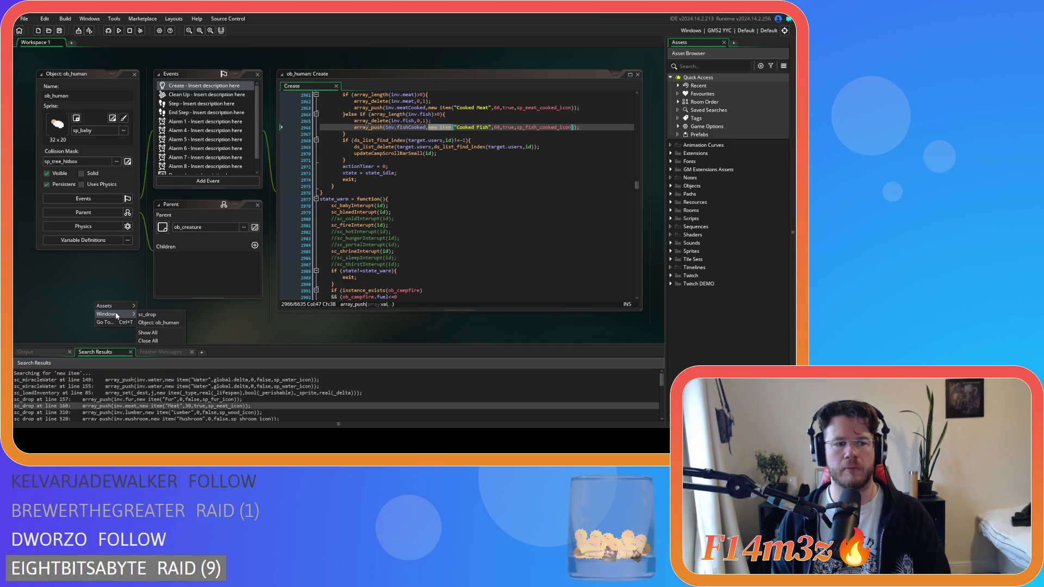
pyautogui.click(175, 342)
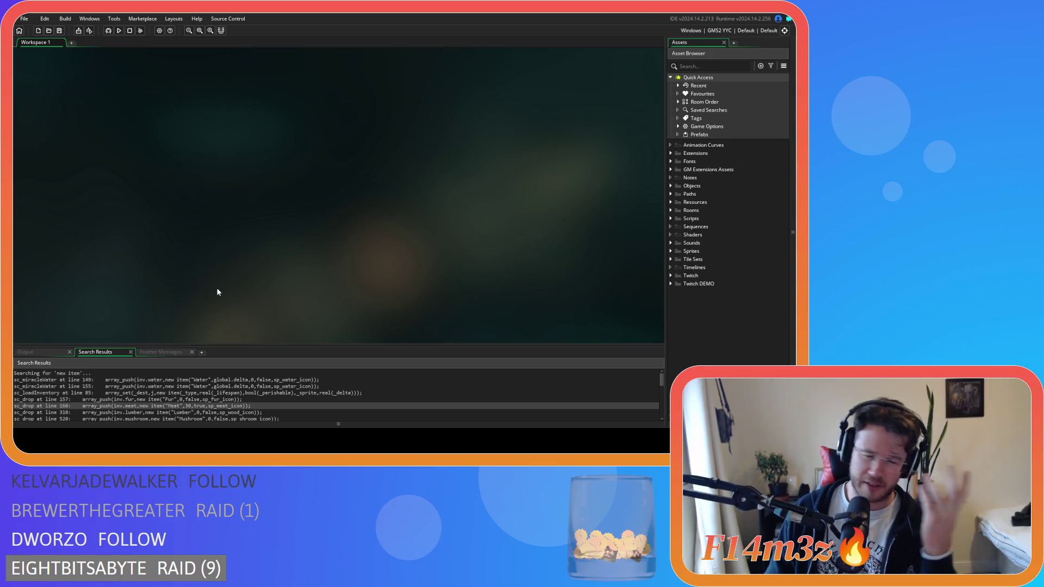
# - Expand Objects > Animal > Human in the Asset Browser and open ob_human's Create event
pyautogui.click(671, 187)
pyautogui.click(677, 195)
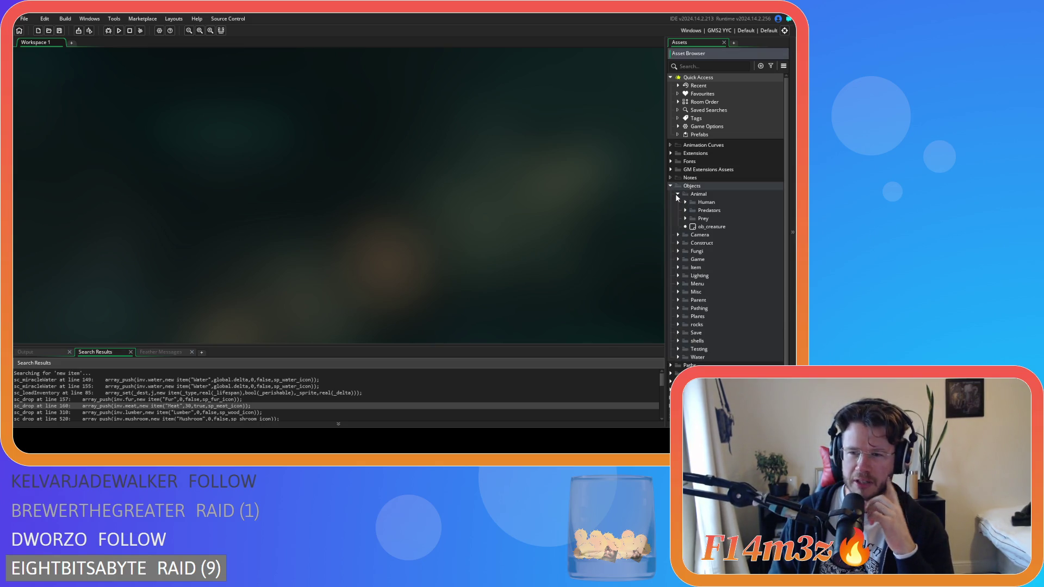
pyautogui.click(677, 196)
pyautogui.scroll(-1, 702, 274)
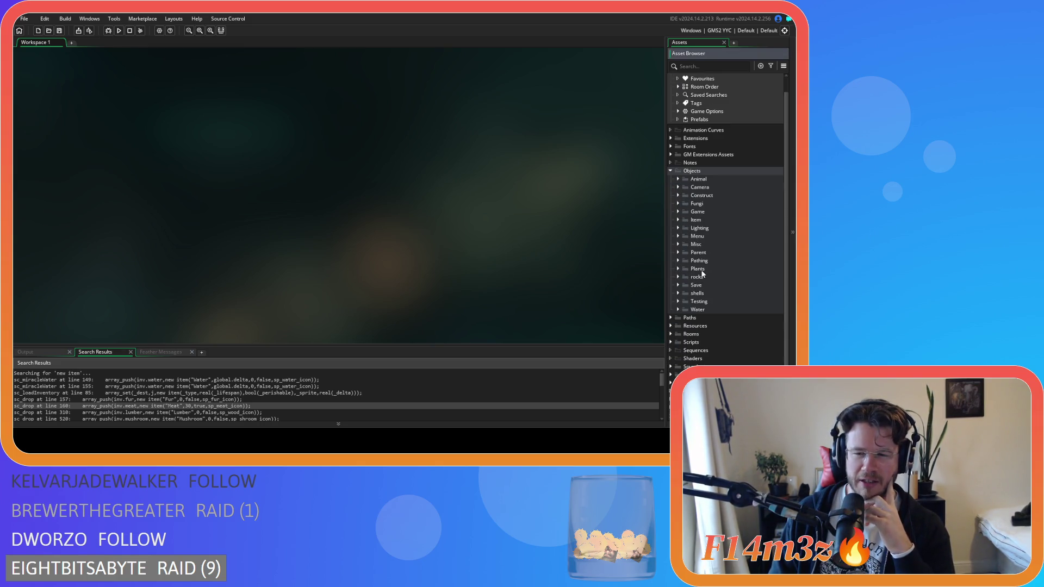
pyautogui.click(670, 342)
pyautogui.scroll(-7, 672, 344)
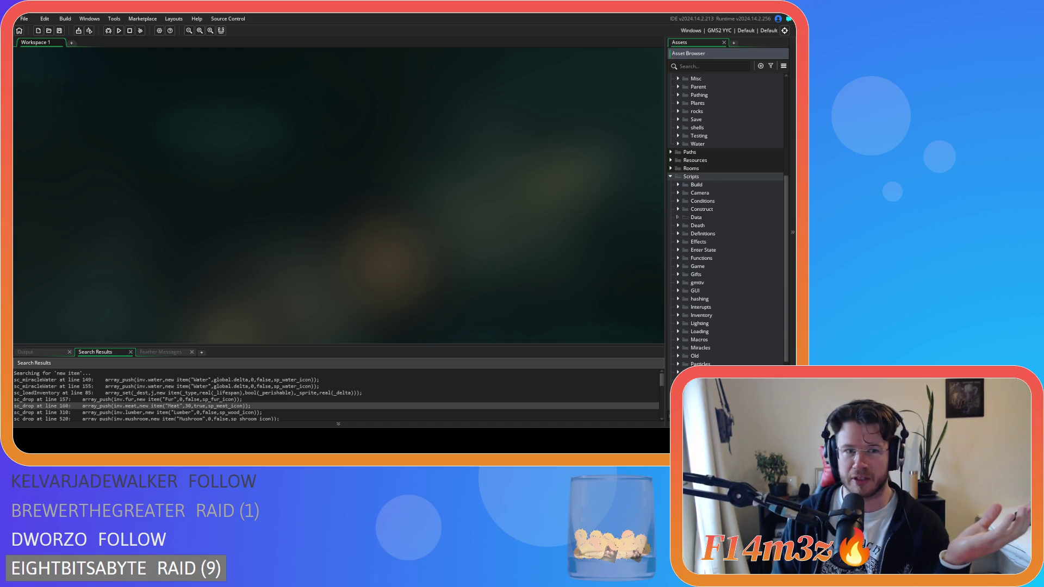
pyautogui.click(671, 176)
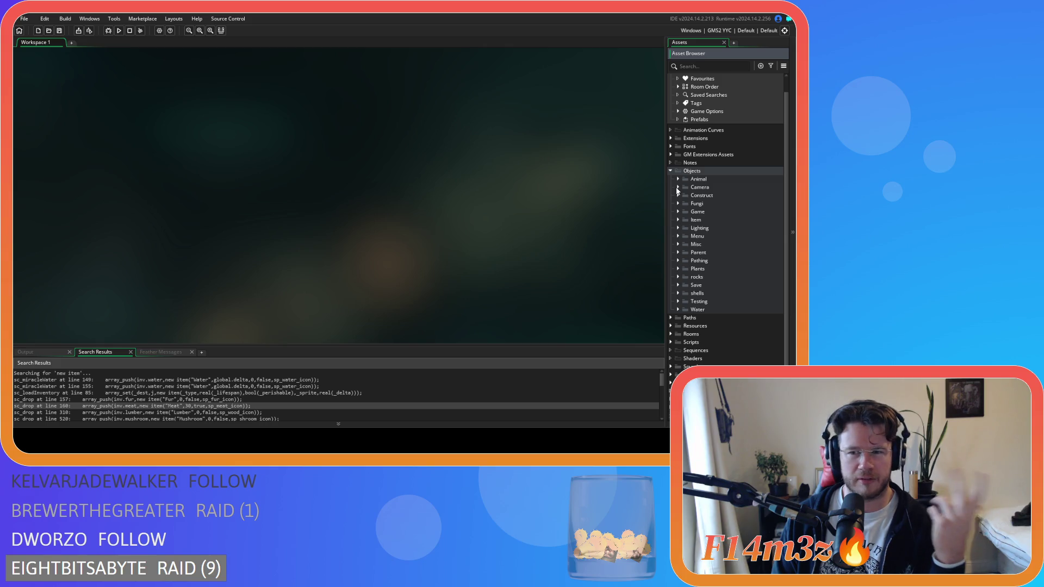
pyautogui.click(677, 179)
pyautogui.click(685, 187)
pyautogui.click(706, 196)
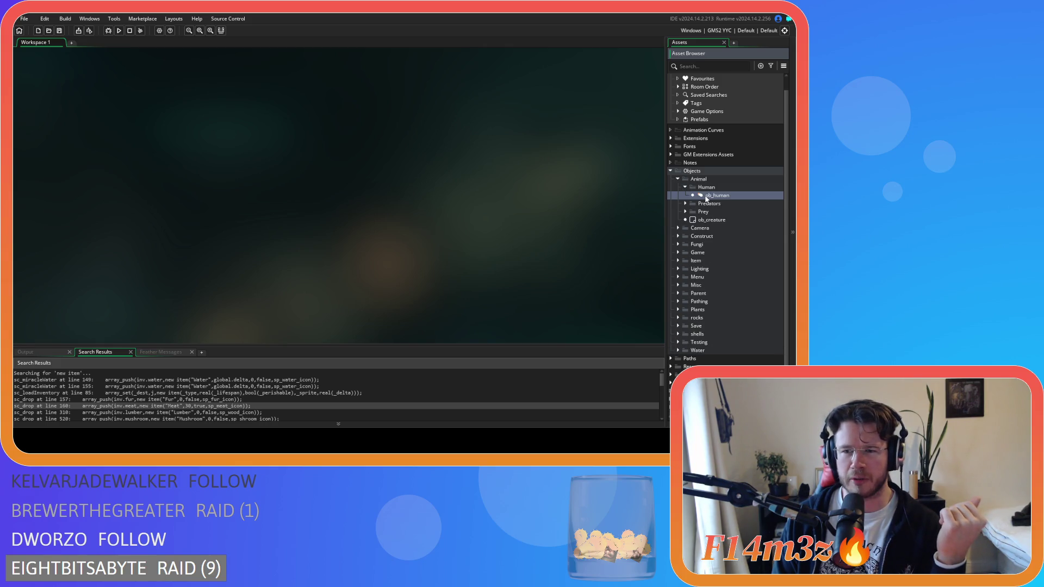
pyautogui.scroll(-2, 716, 276)
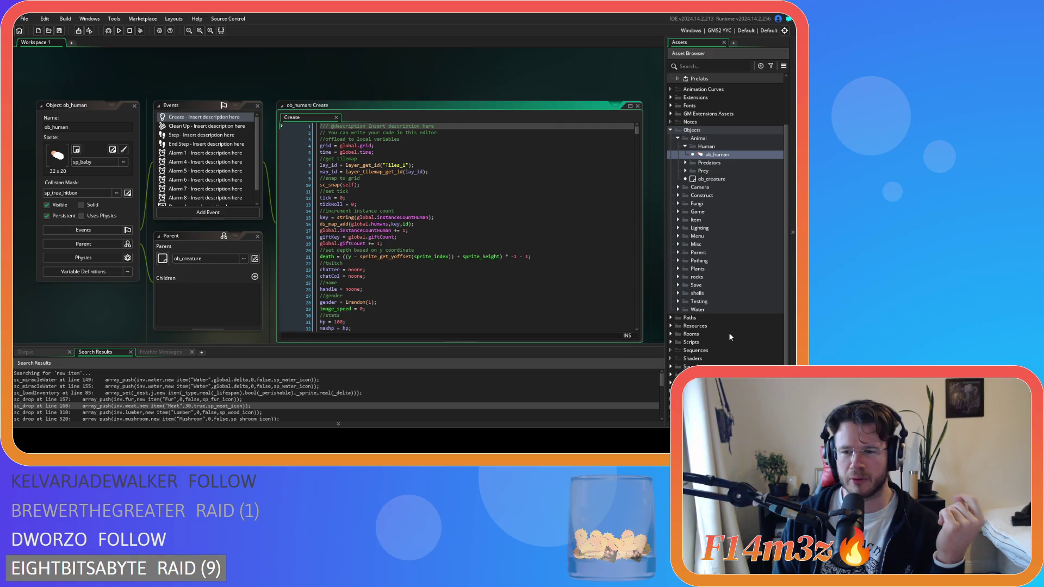
# - Open sc_stateConditions from Scripts > Conditions and search it for 'state_hunt'
pyautogui.click(671, 342)
pyautogui.click(678, 282)
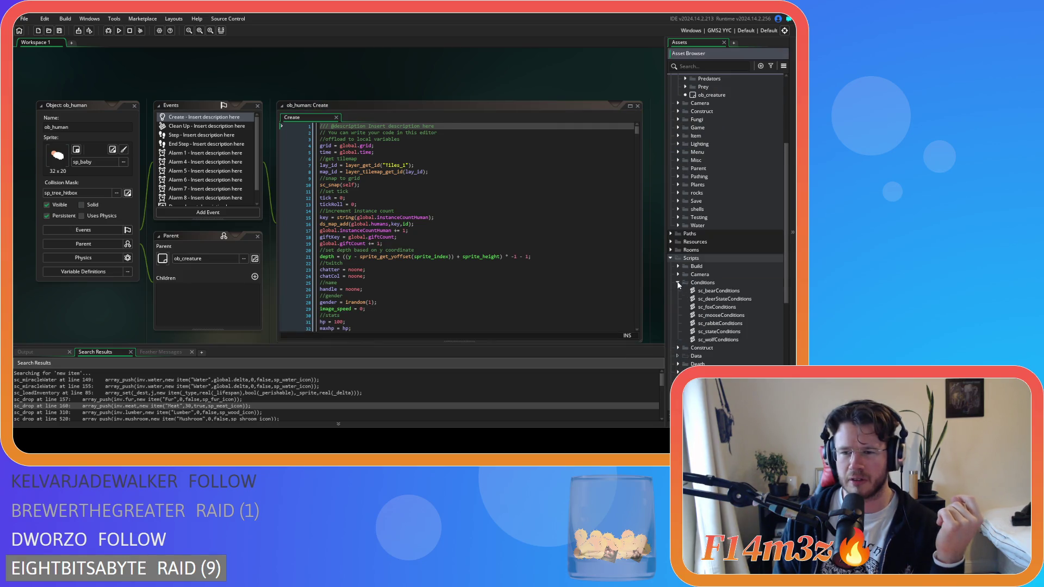
pyautogui.click(732, 334)
pyautogui.doubleClick(732, 333)
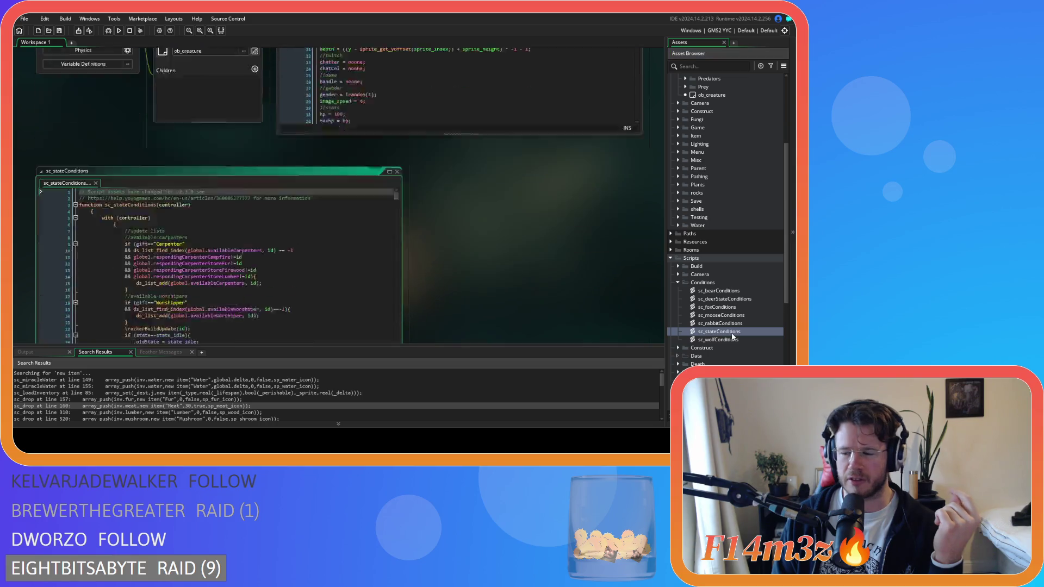
pyautogui.click(336, 202)
pyautogui.hotkey('ctrl', 'f')
pyautogui.write('state_')
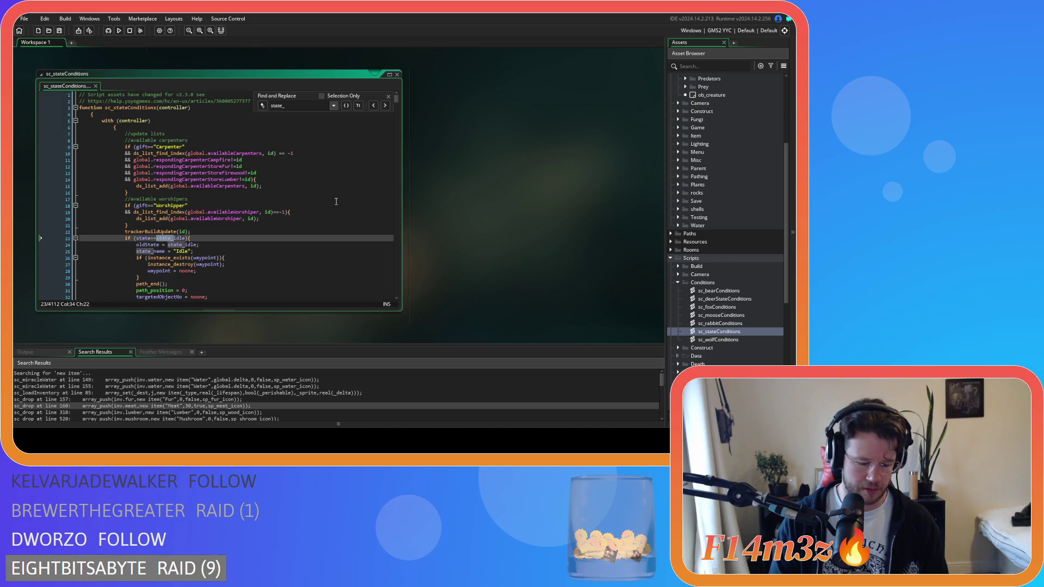
pyautogui.write('hunt')
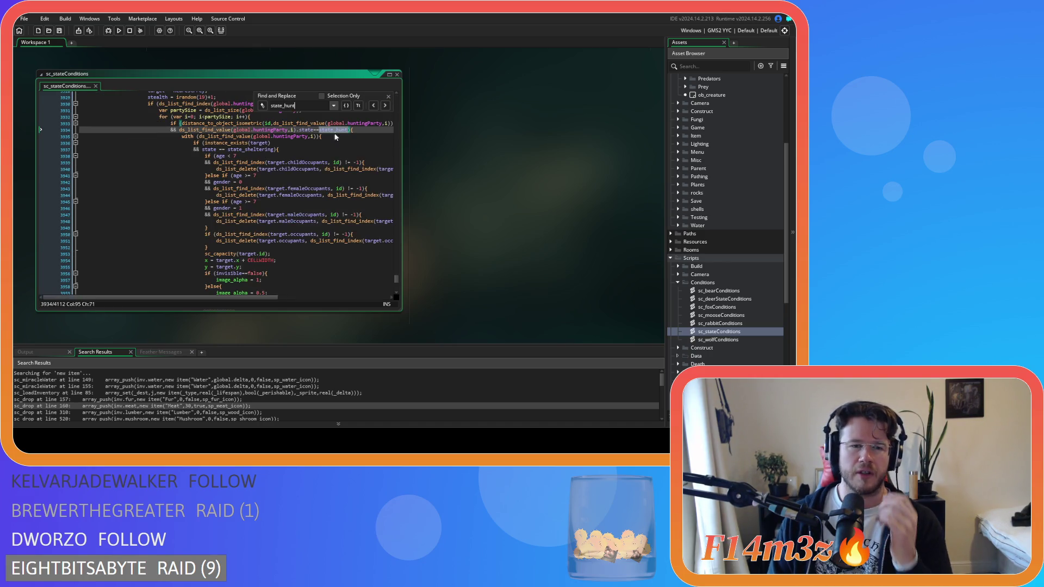
# - Scroll to the hunt-prey block near line 4013 and place the caret after the food check
pyautogui.scroll(-10, 284, 171)
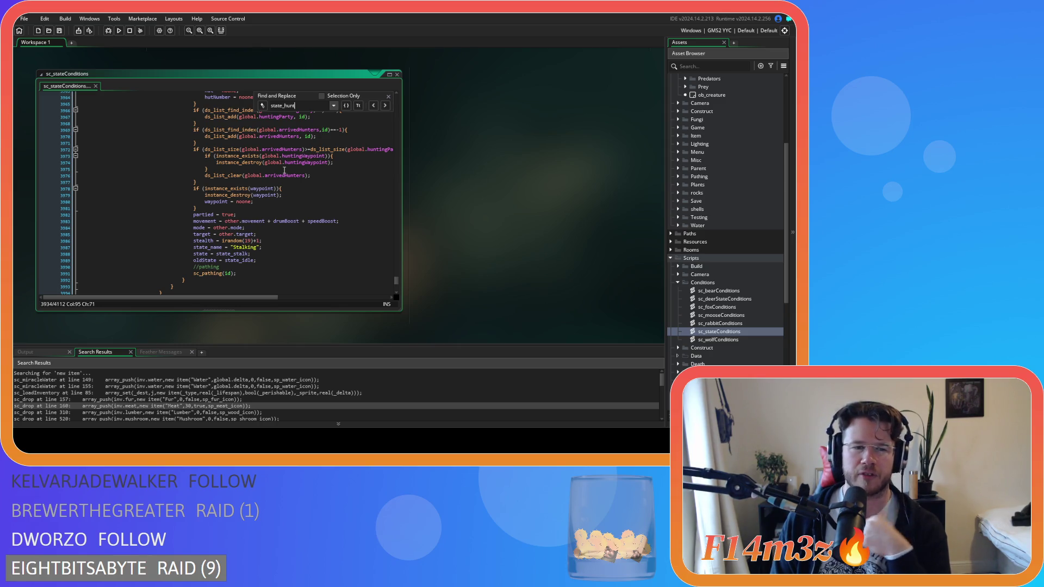
pyautogui.scroll(15, 279, 205)
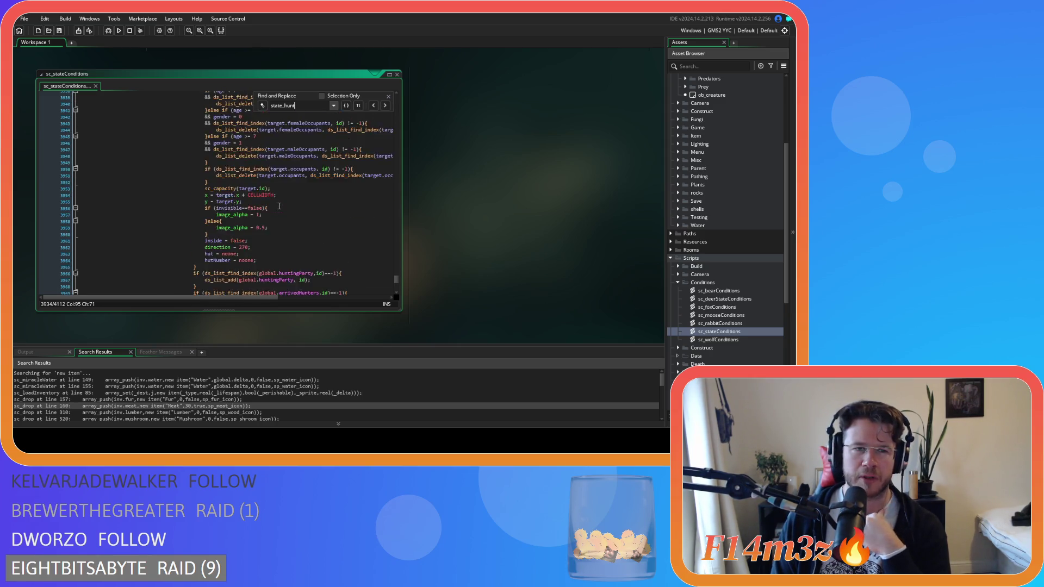
pyautogui.scroll(15, 279, 206)
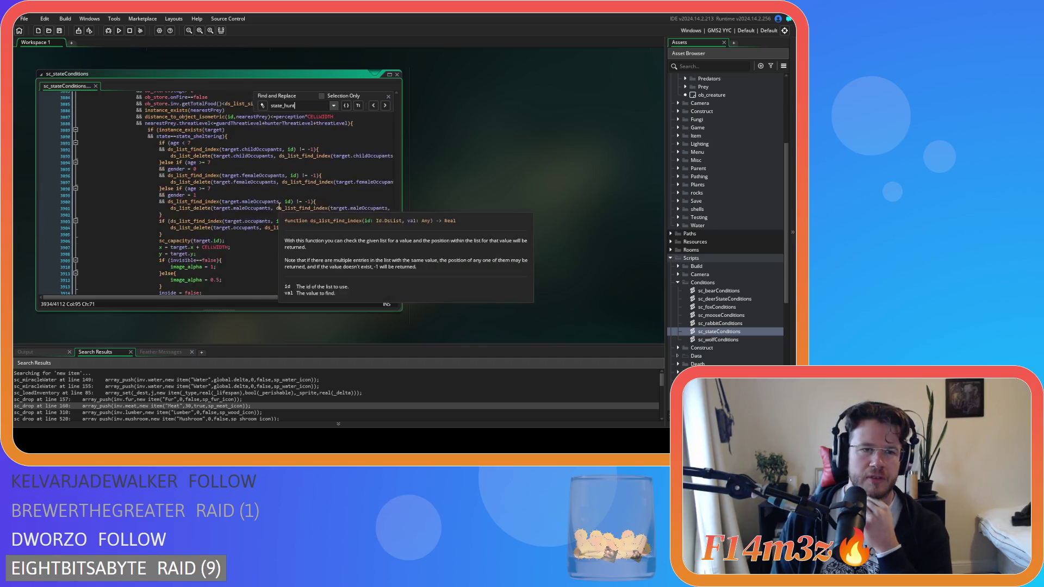
pyautogui.scroll(-20, 279, 206)
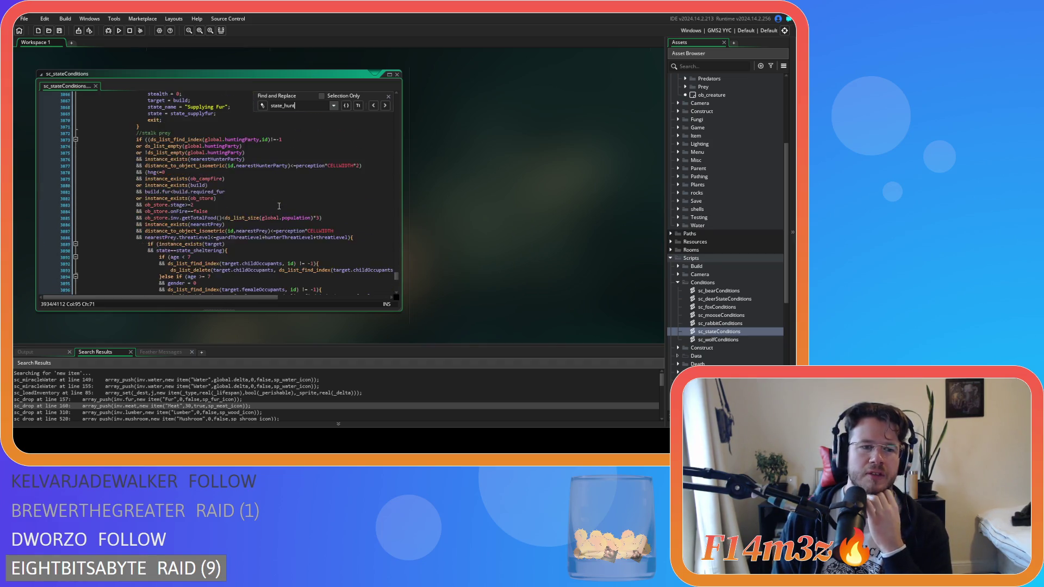
pyautogui.scroll(-20, 279, 206)
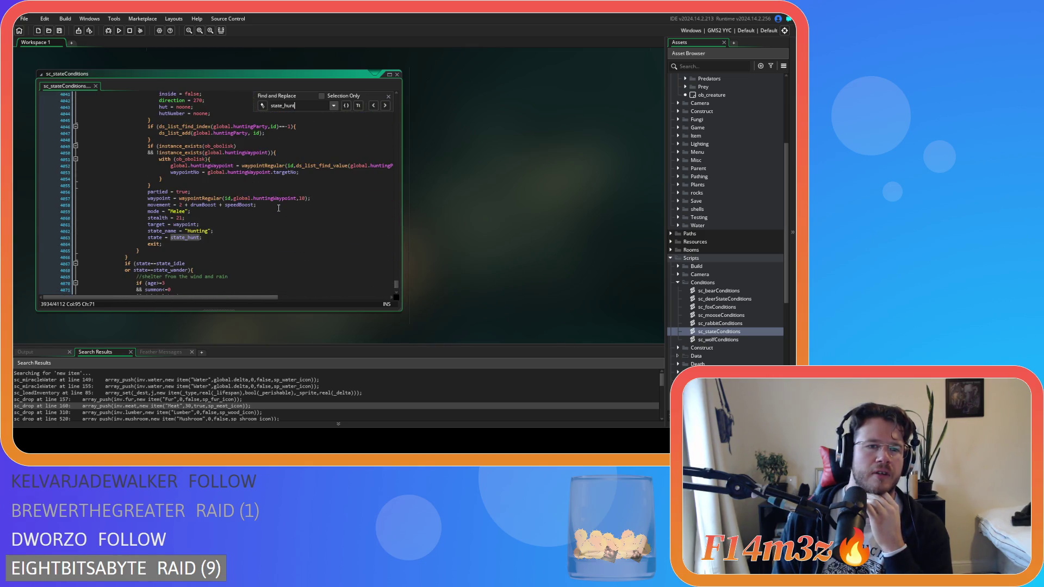
pyautogui.click(284, 172)
pyautogui.click(279, 182)
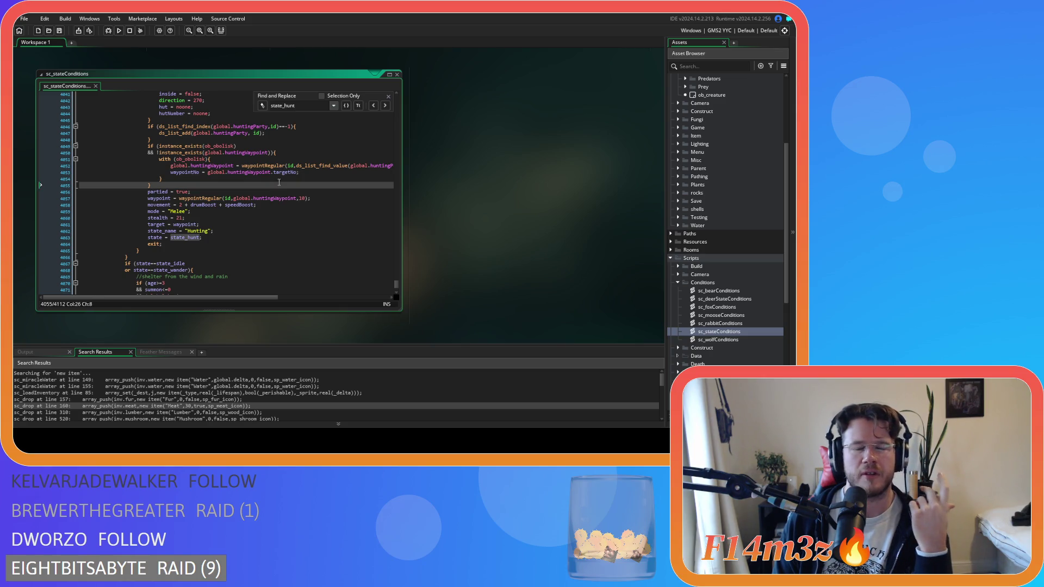
pyautogui.scroll(5, 279, 182)
pyautogui.scroll(12, 278, 182)
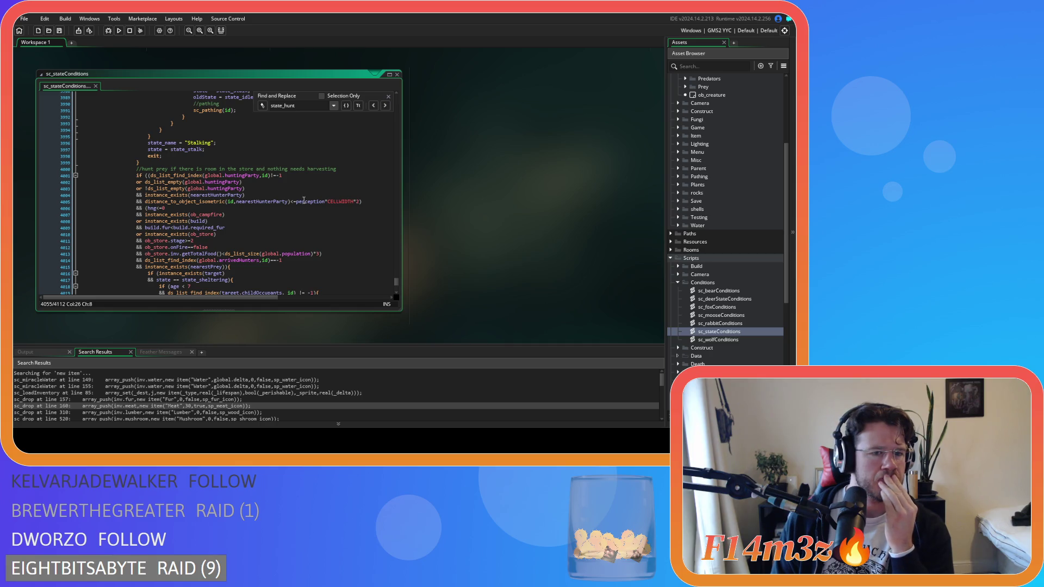
pyautogui.click(339, 255)
pyautogui.press('Left')
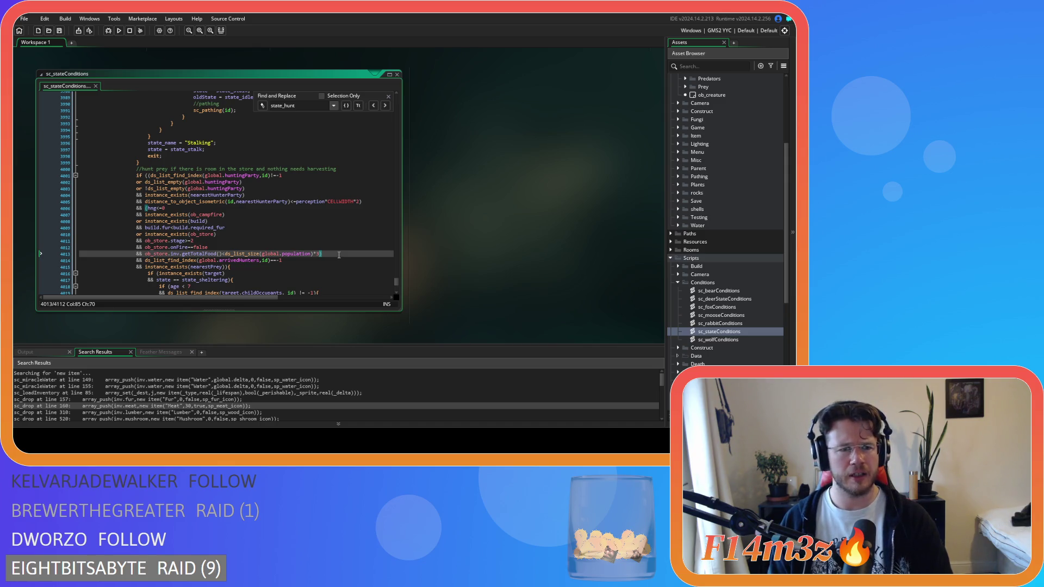
pyautogui.click(366, 201)
pyautogui.moveTo(304, 202)
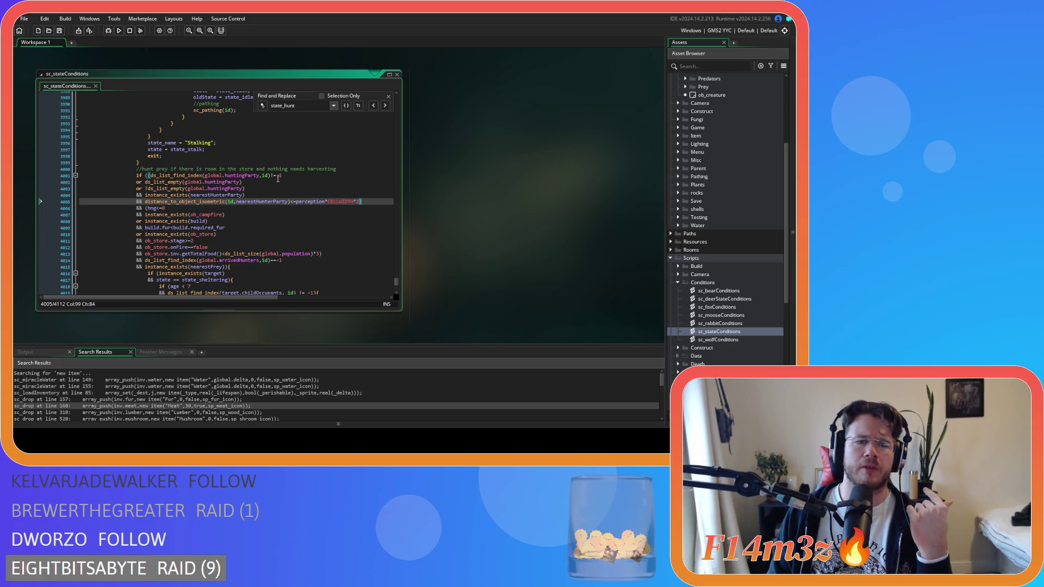
pyautogui.click(291, 177)
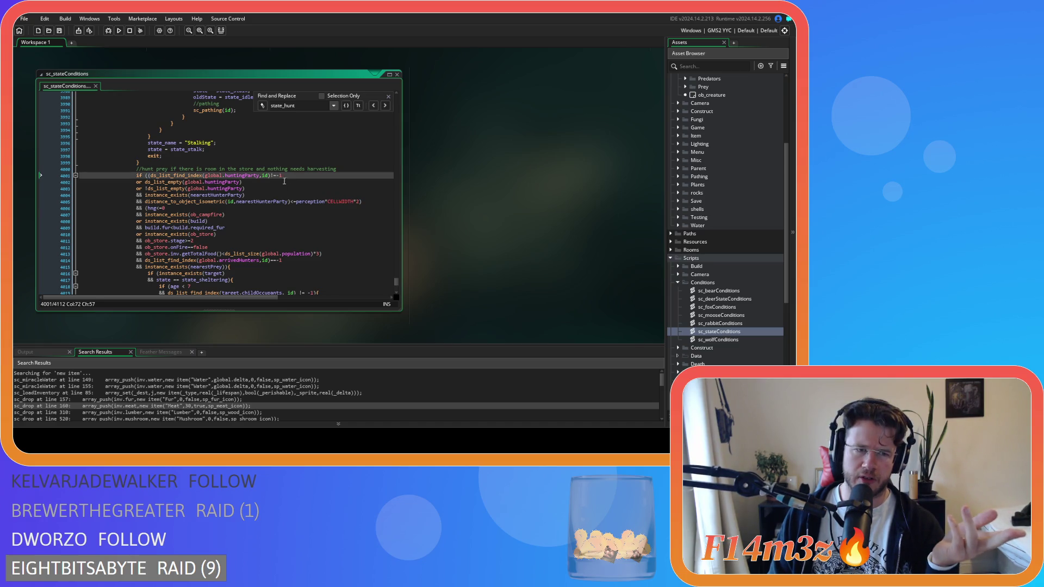
pyautogui.click(250, 182)
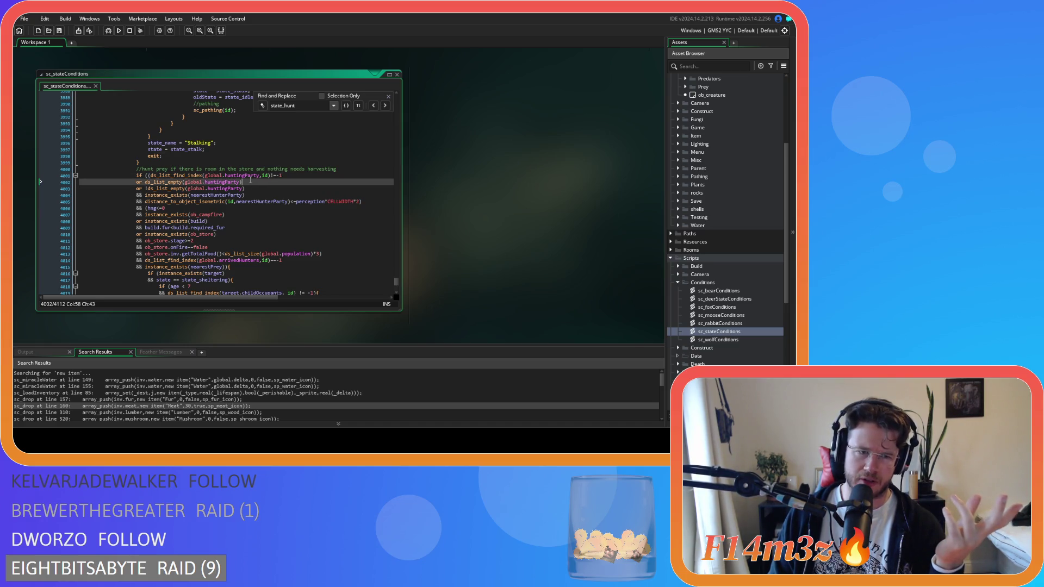
pyautogui.click(250, 188)
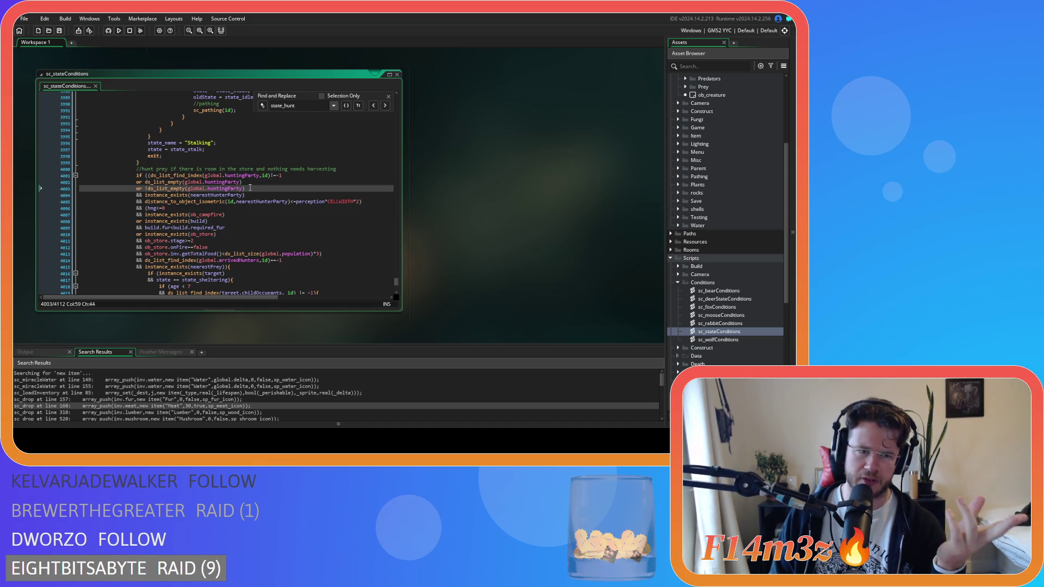
pyautogui.click(256, 195)
pyautogui.click(363, 202)
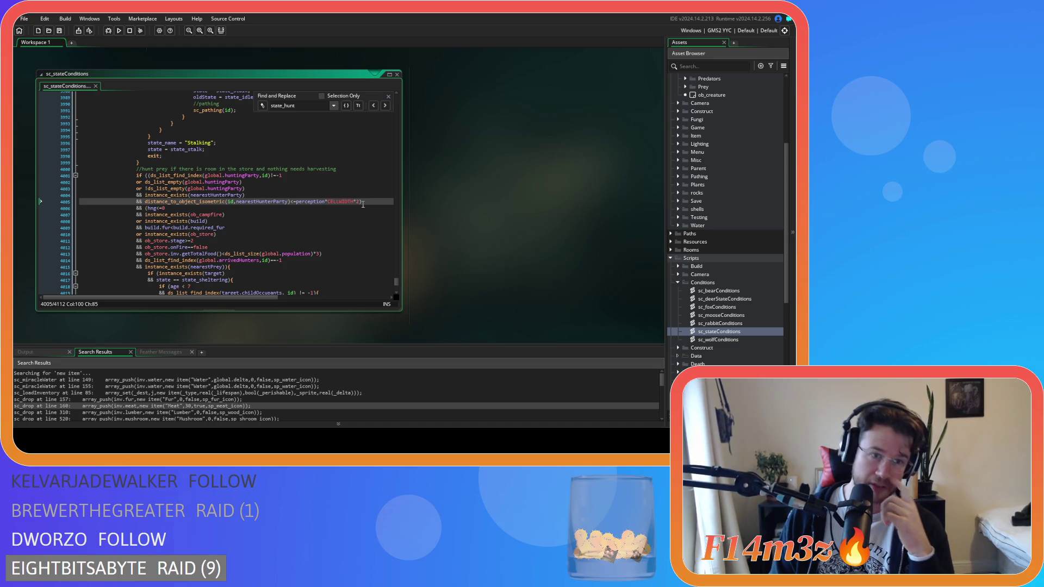
pyautogui.click(144, 208)
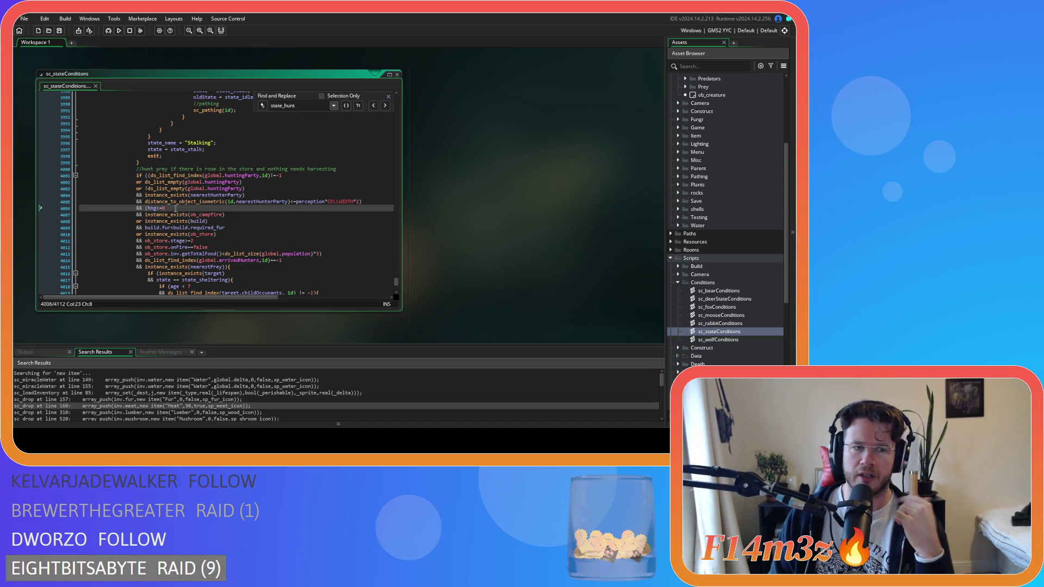
pyautogui.click(146, 209)
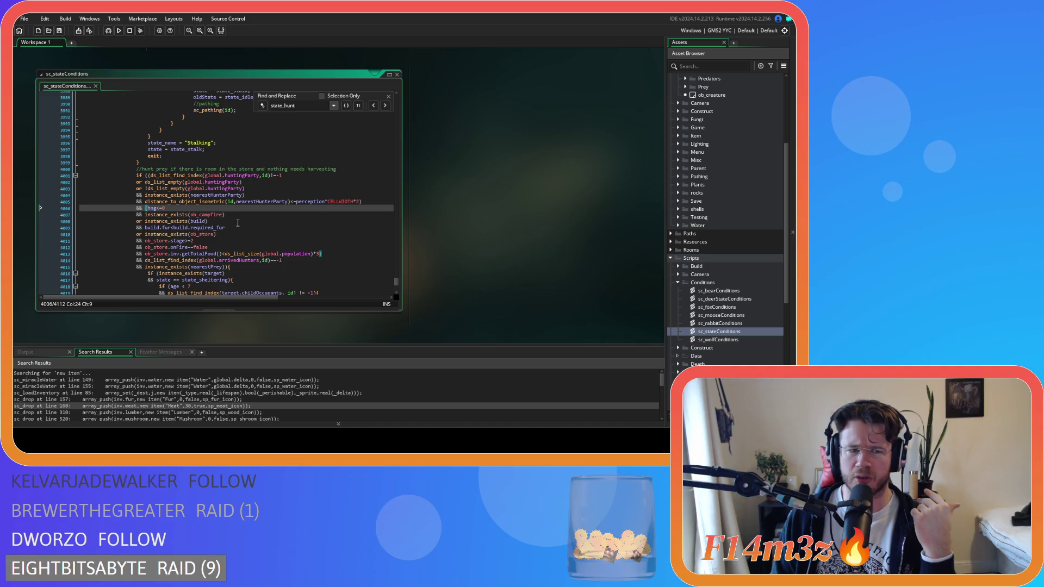
pyautogui.click(240, 227)
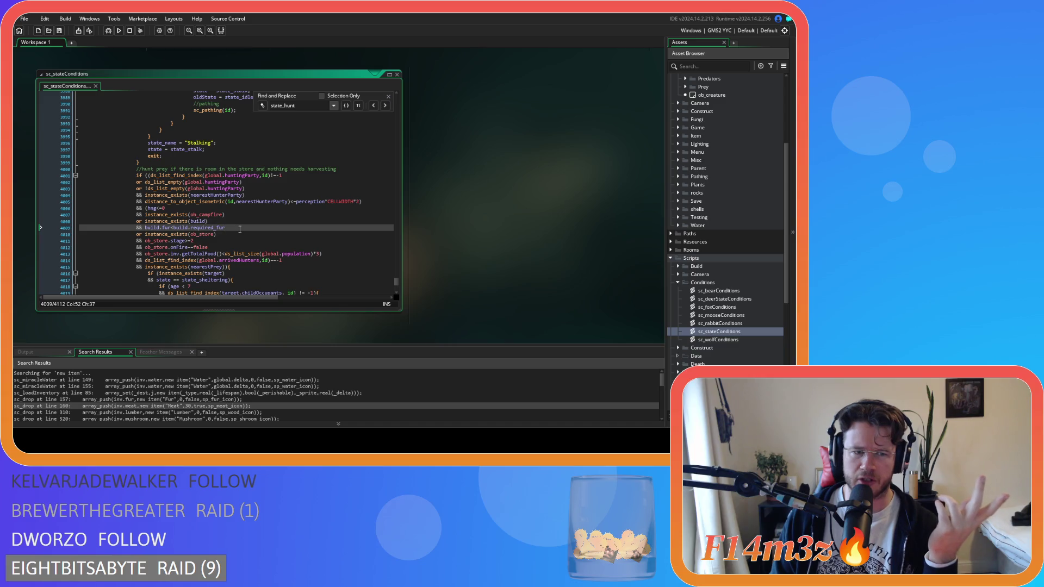
pyautogui.click(228, 235)
pyautogui.click(212, 246)
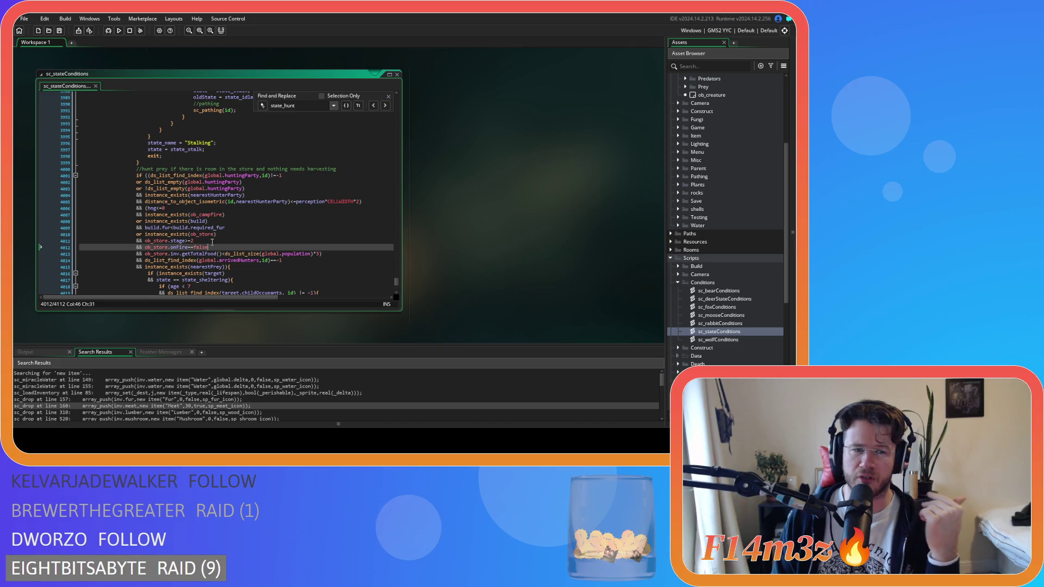
pyautogui.click(194, 254)
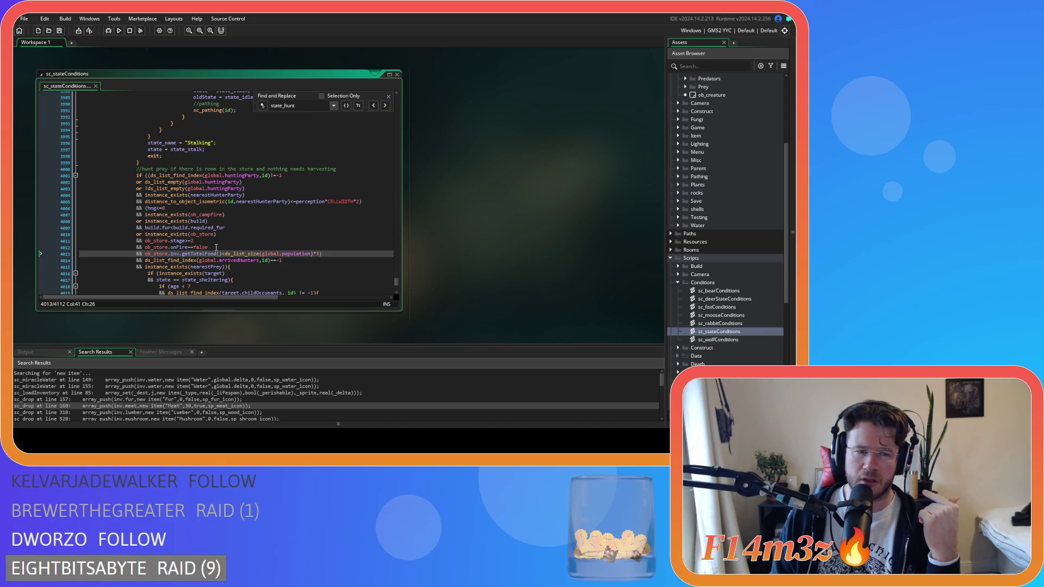
pyautogui.click(325, 254)
pyautogui.click(292, 261)
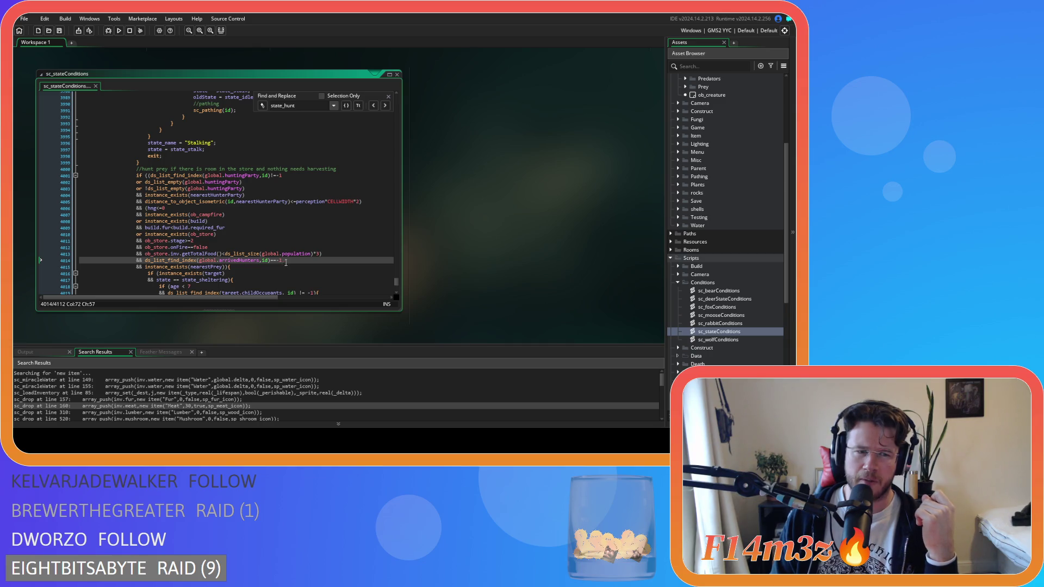
pyautogui.moveTo(281, 261); pyautogui.dragTo(146, 264)
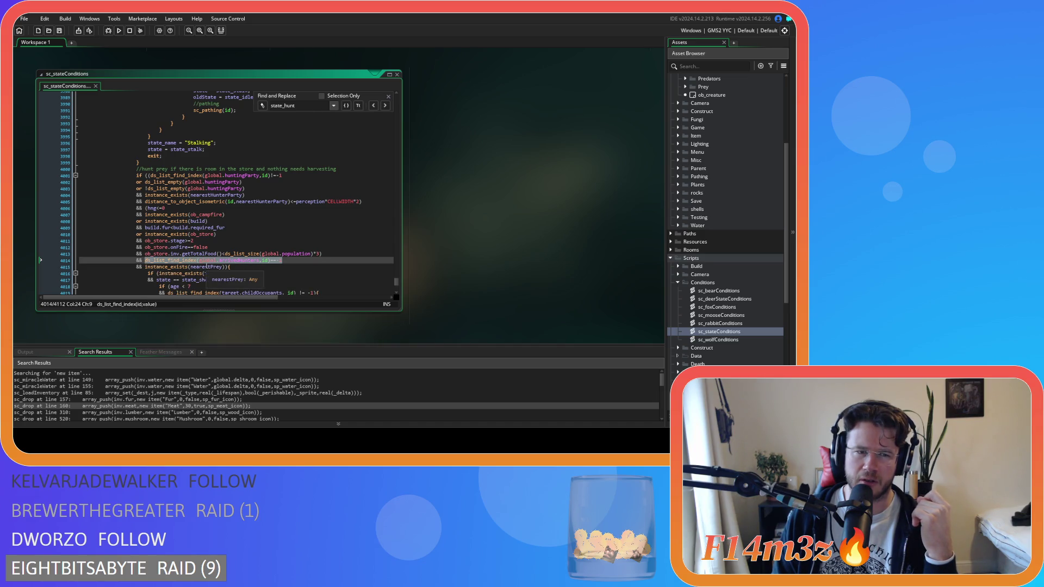
pyautogui.scroll(-15, 310, 241)
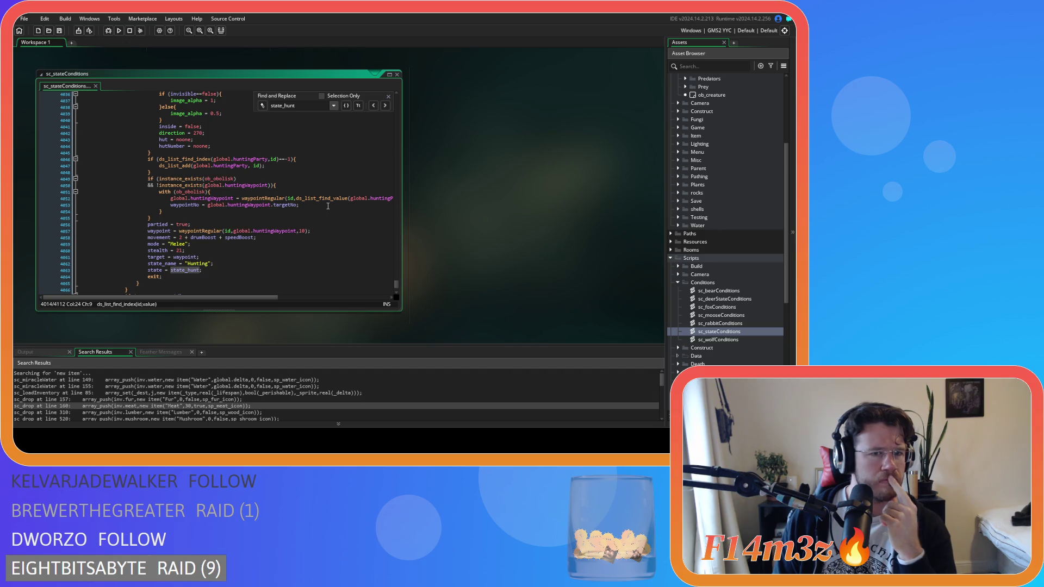
pyautogui.click(304, 178)
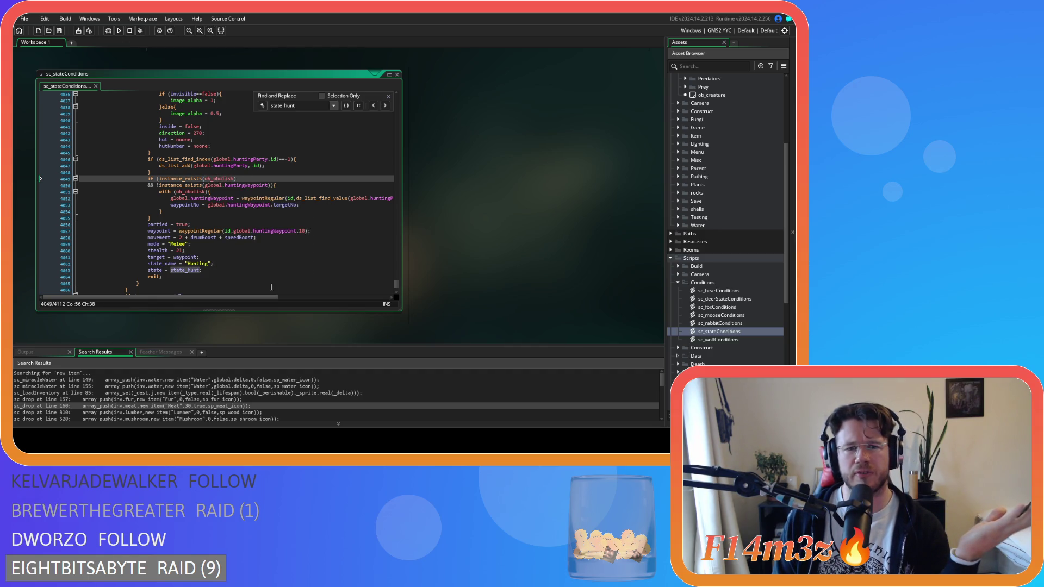
pyautogui.moveTo(259, 296)
pyautogui.mouseDown()
pyautogui.moveTo(327, 298)
pyautogui.moveTo(277, 285)
pyautogui.moveTo(309, 280)
pyautogui.moveTo(246, 277)
pyautogui.mouseUp()
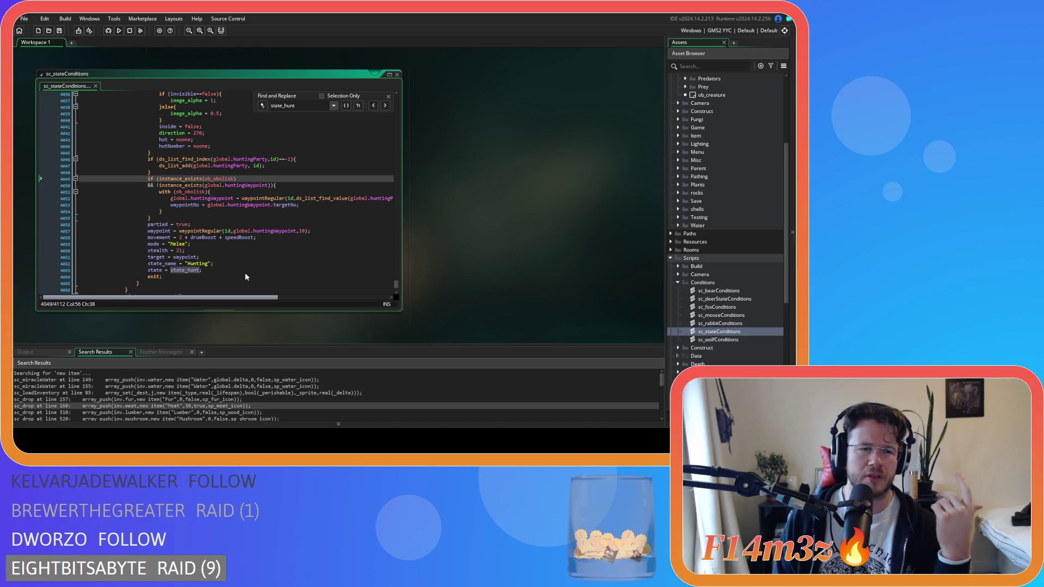
pyautogui.click(190, 211)
pyautogui.click(180, 205)
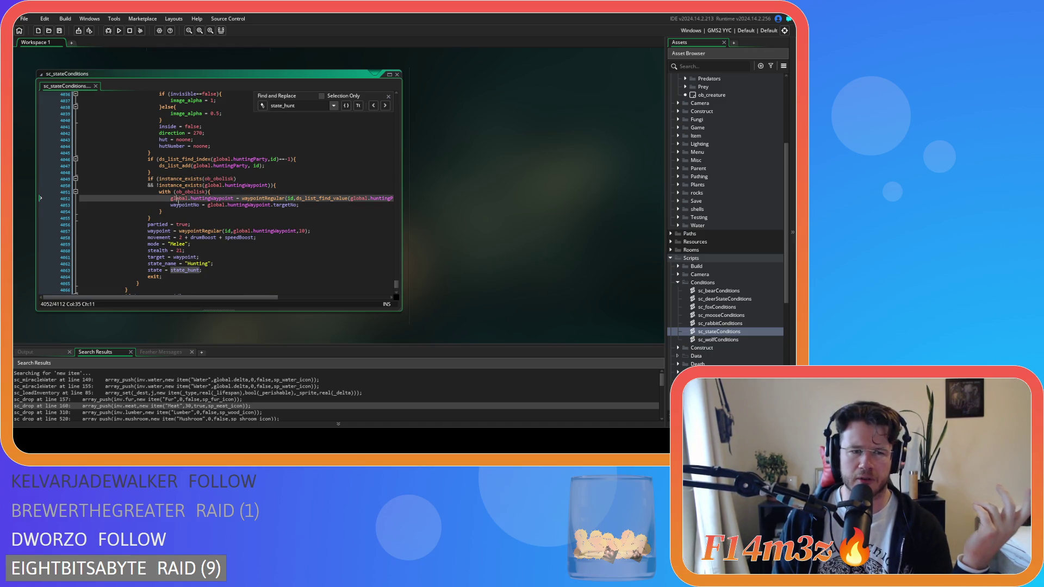
pyautogui.click(187, 210)
pyautogui.click(197, 207)
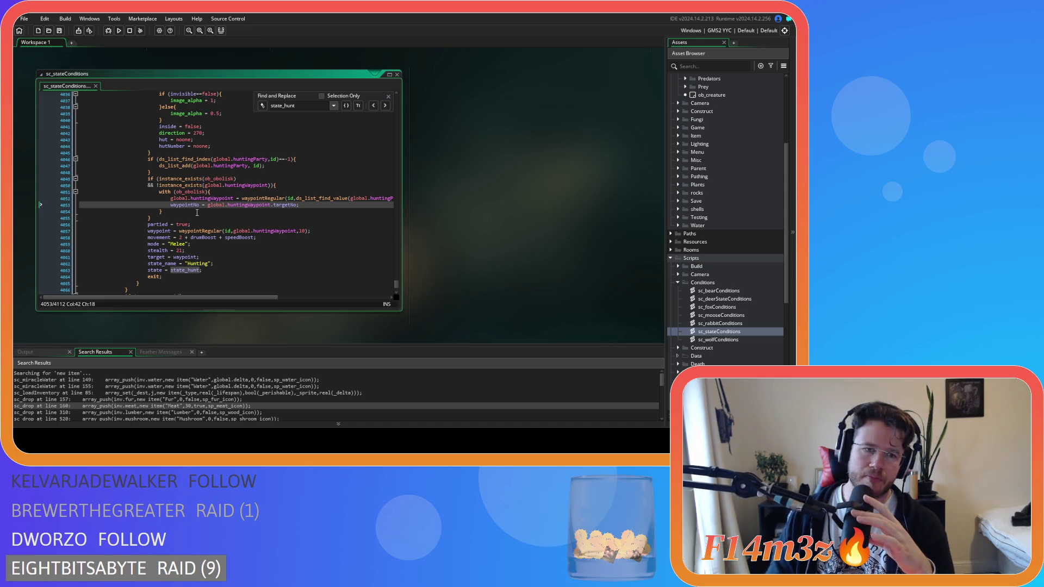
pyautogui.click(174, 206)
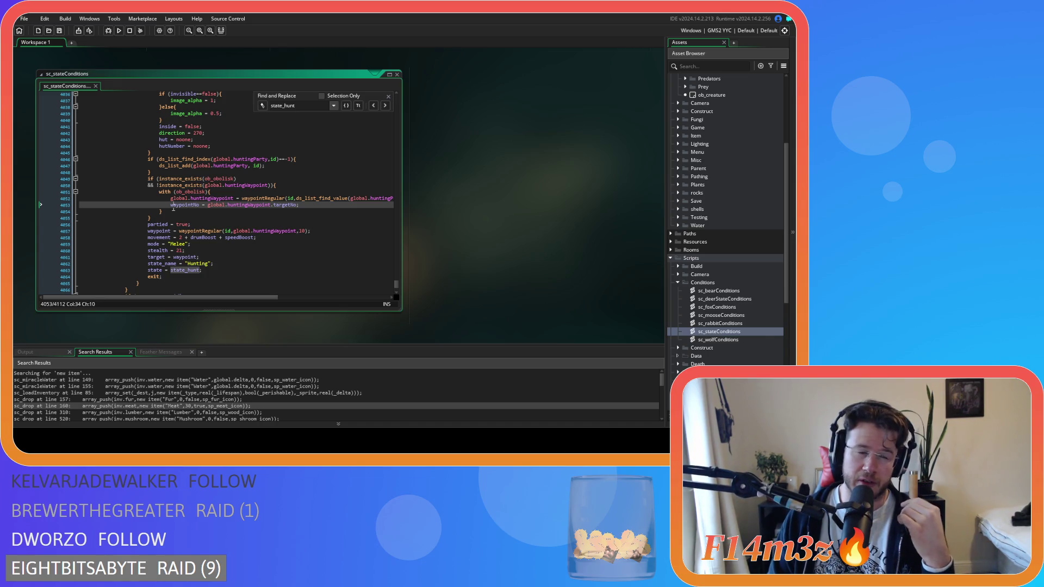
pyautogui.scroll(-3, 234, 213)
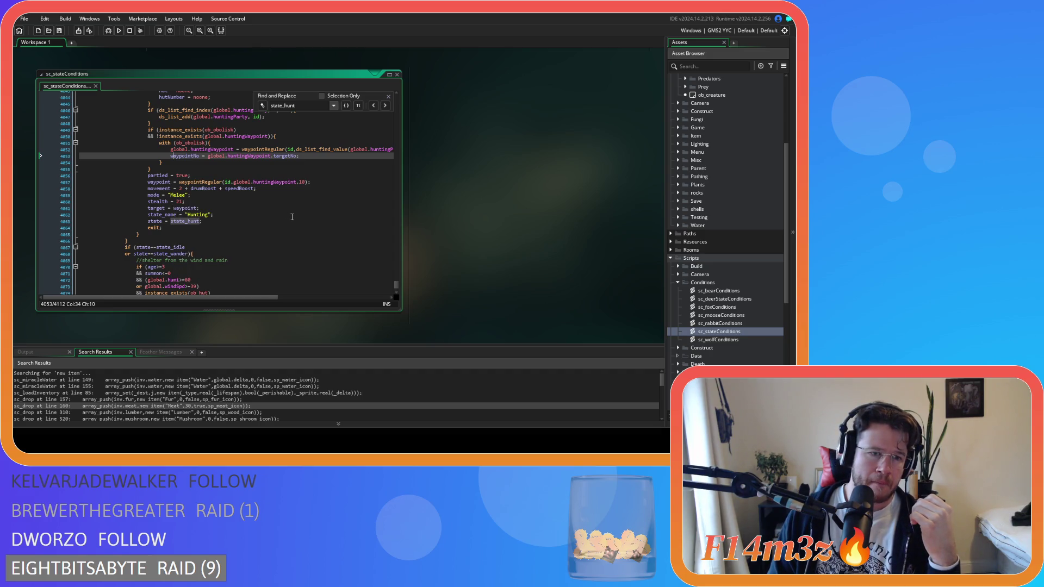
pyautogui.scroll(1, 292, 217)
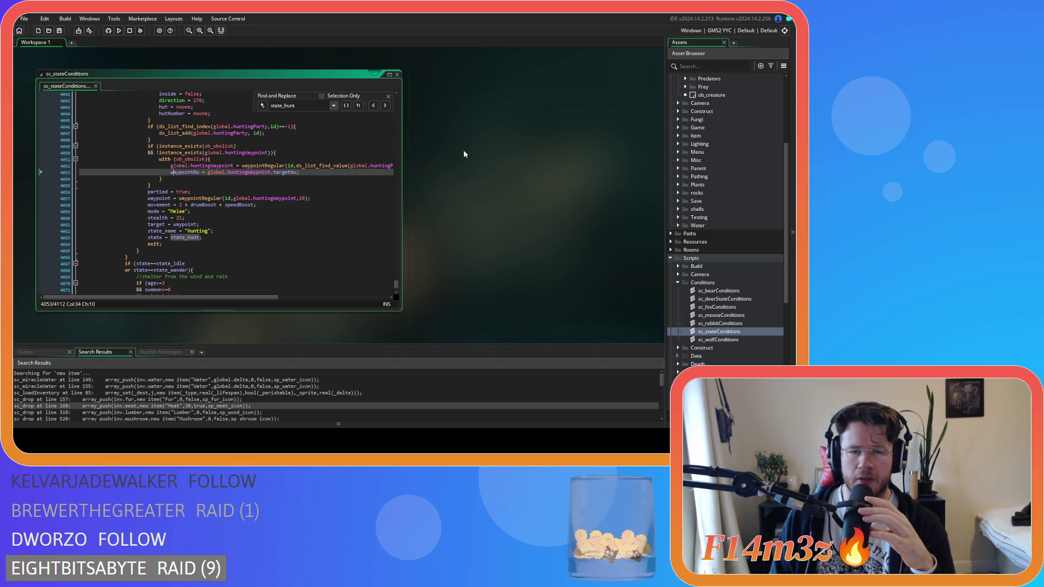
pyautogui.press('Escape')
pyautogui.scroll(5, 534, 186)
# - Scroll back to the arrivedHunters block that sets state_name 'Stalking' and state_stalk
pyautogui.scroll(2, 292, 238)
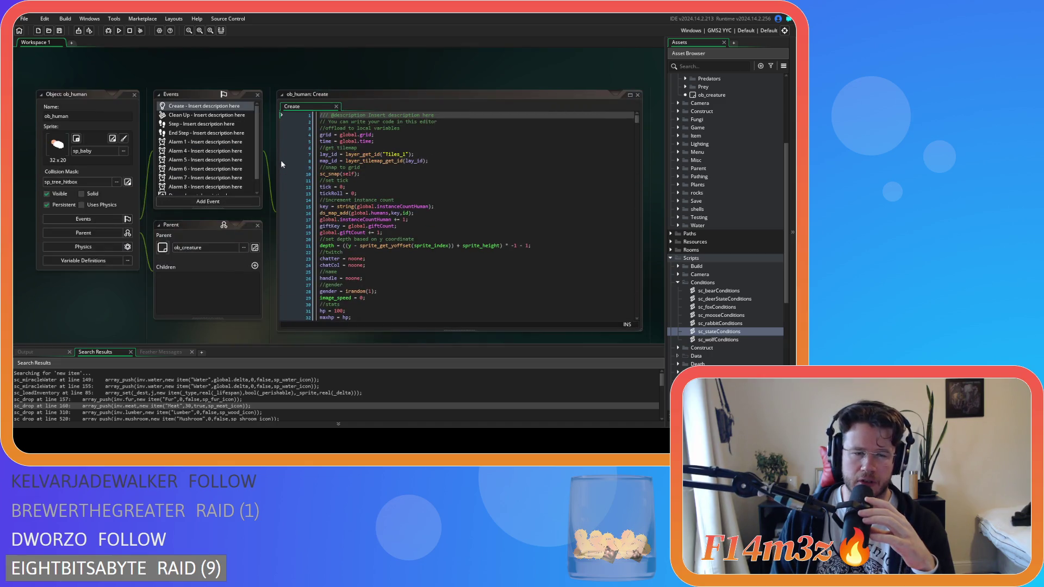
pyautogui.scroll(-5, 273, 227)
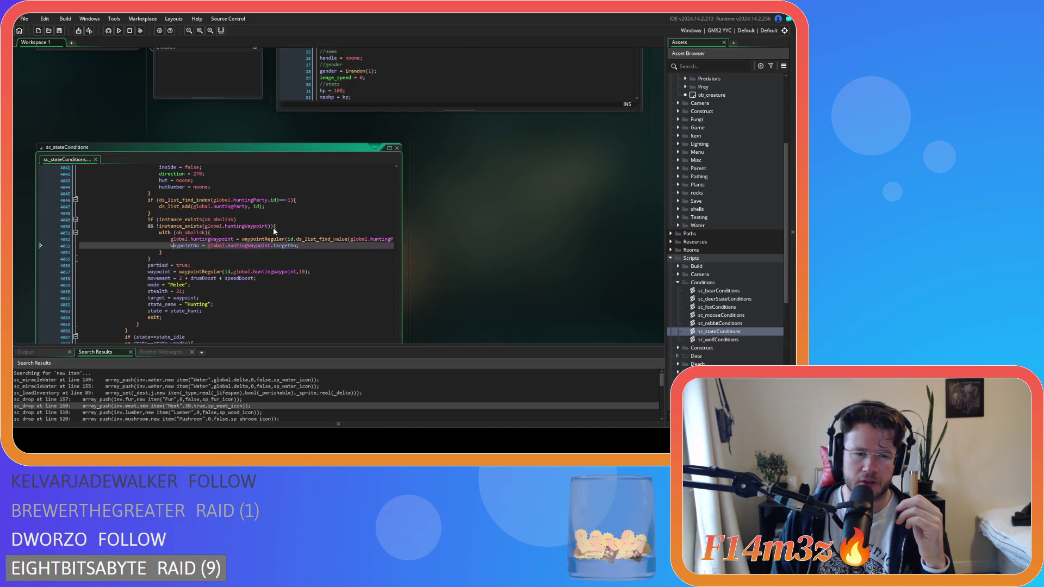
pyautogui.scroll(6, 317, 261)
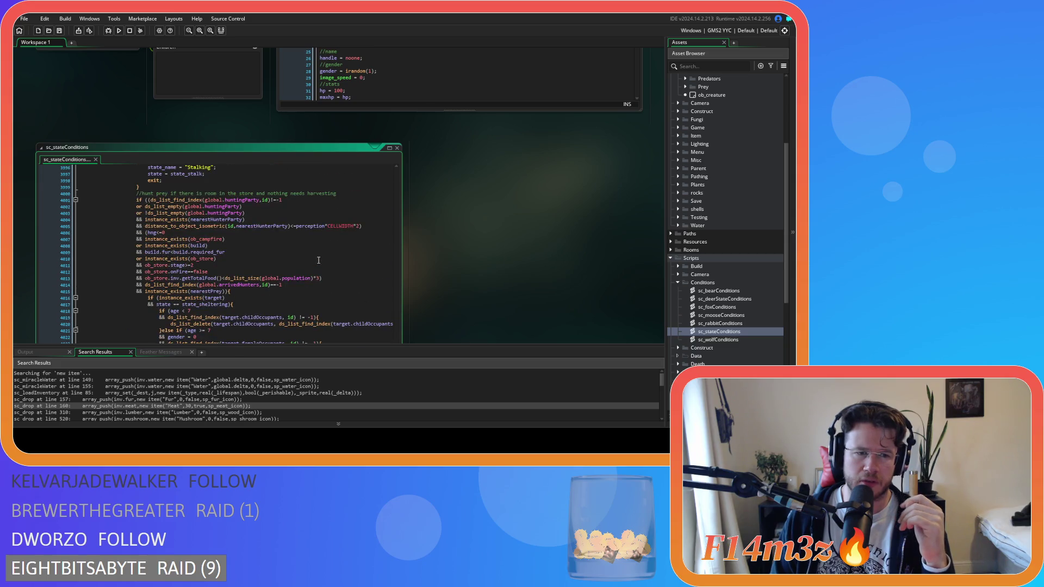
pyautogui.scroll(14, 318, 261)
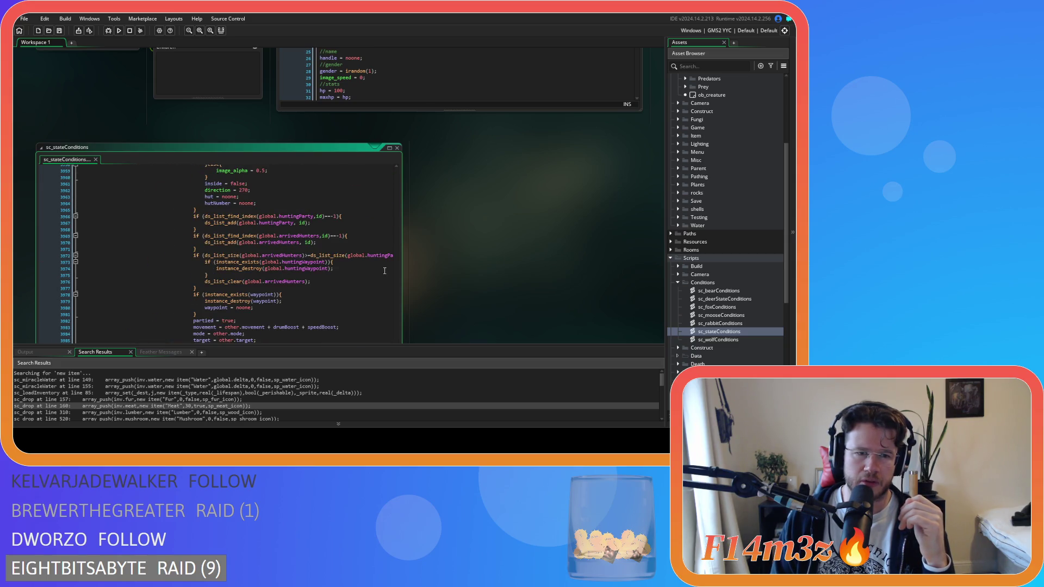
pyautogui.scroll(-13, 375, 274)
pyautogui.scroll(-12, 376, 273)
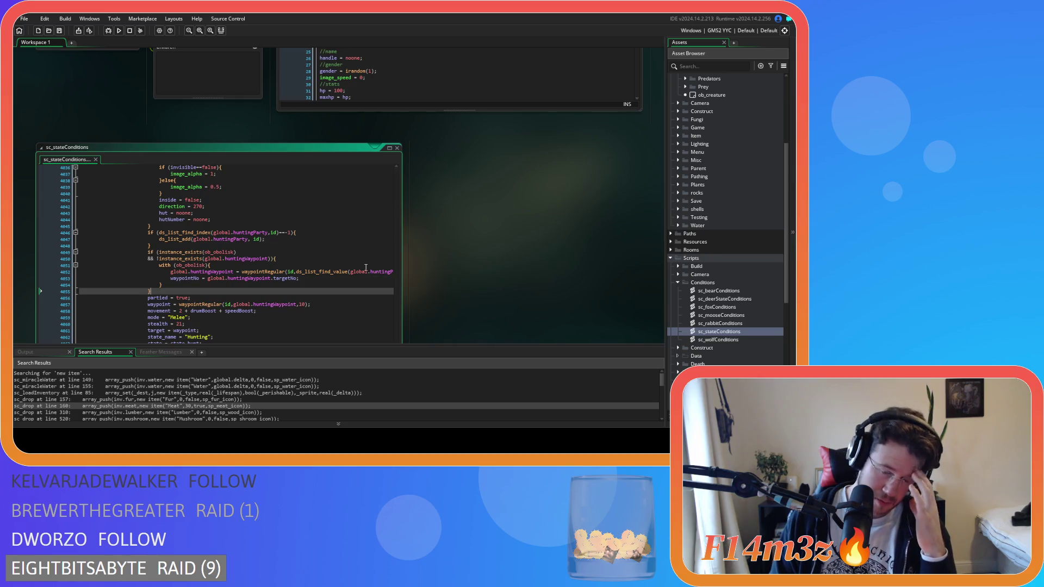
pyautogui.scroll(20, 366, 268)
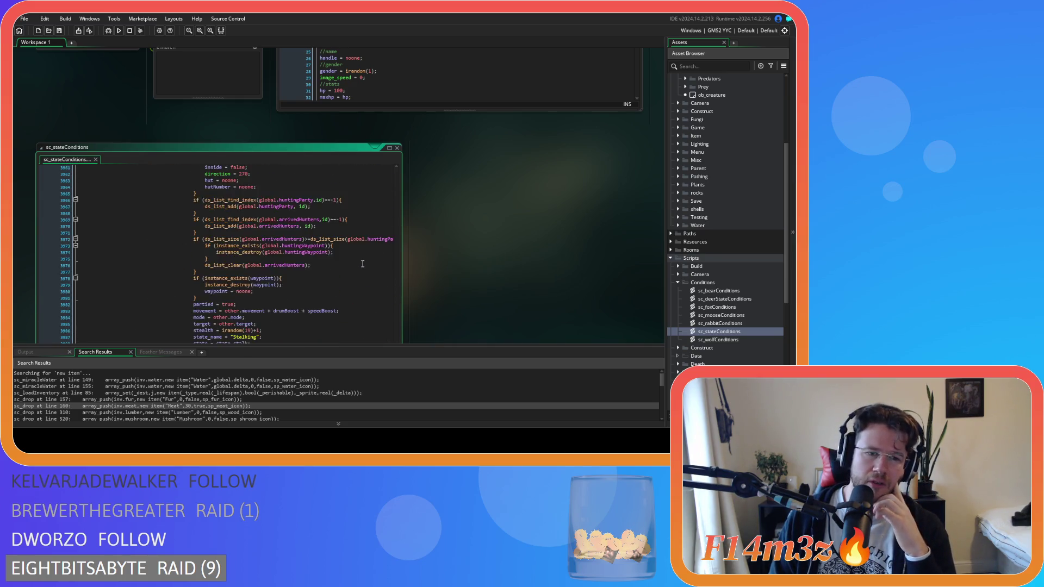
pyautogui.scroll(-3, 367, 261)
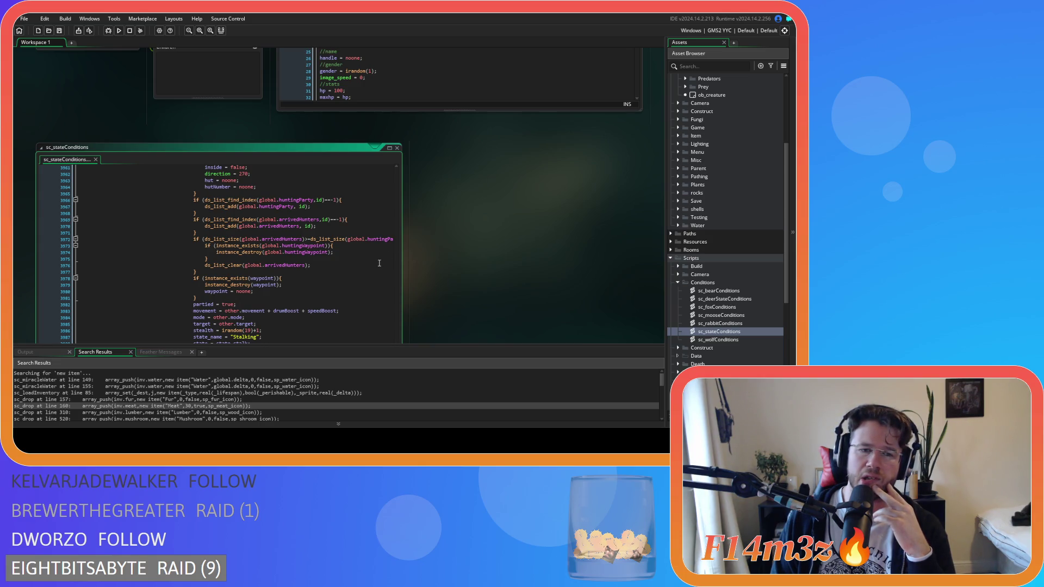
pyautogui.scroll(-3, 401, 251)
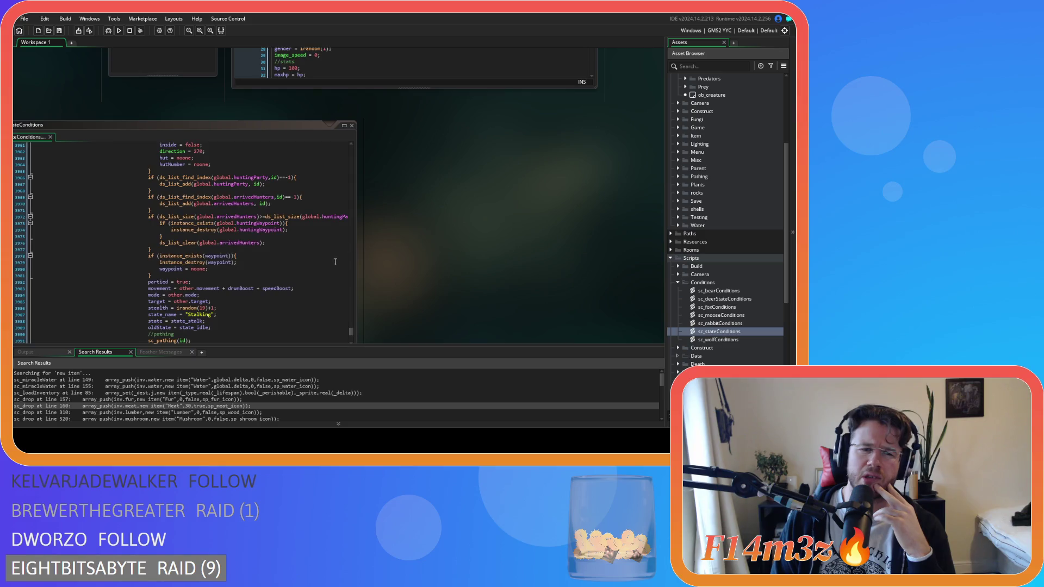
pyautogui.moveTo(249, 300); pyautogui.dragTo(301, 295)
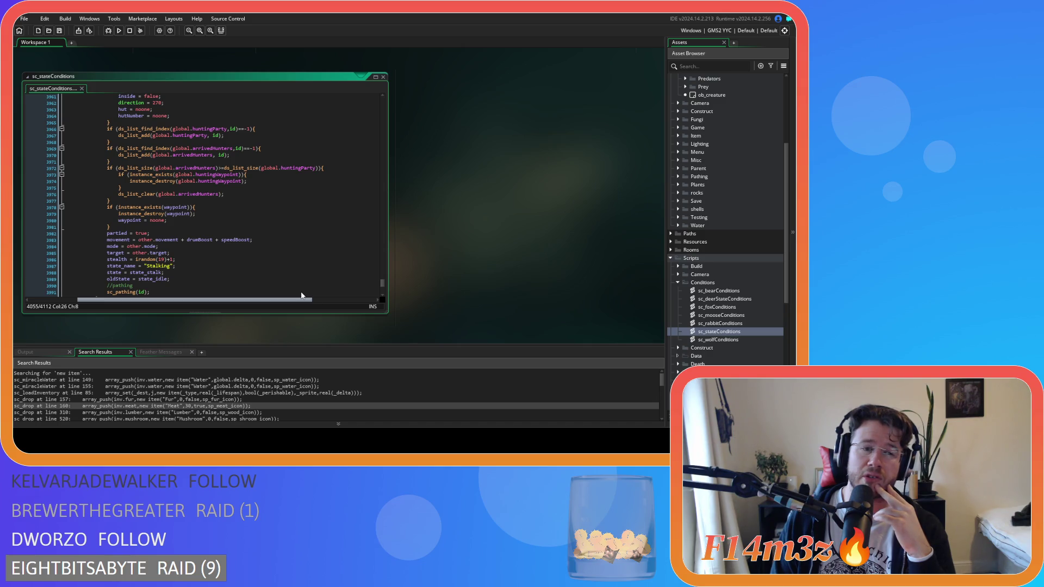
pyautogui.moveTo(302, 295)
pyautogui.mouseDown()
pyautogui.moveTo(273, 282)
pyautogui.moveTo(273, 272)
pyautogui.mouseUp()
pyautogui.scroll(10, 273, 272)
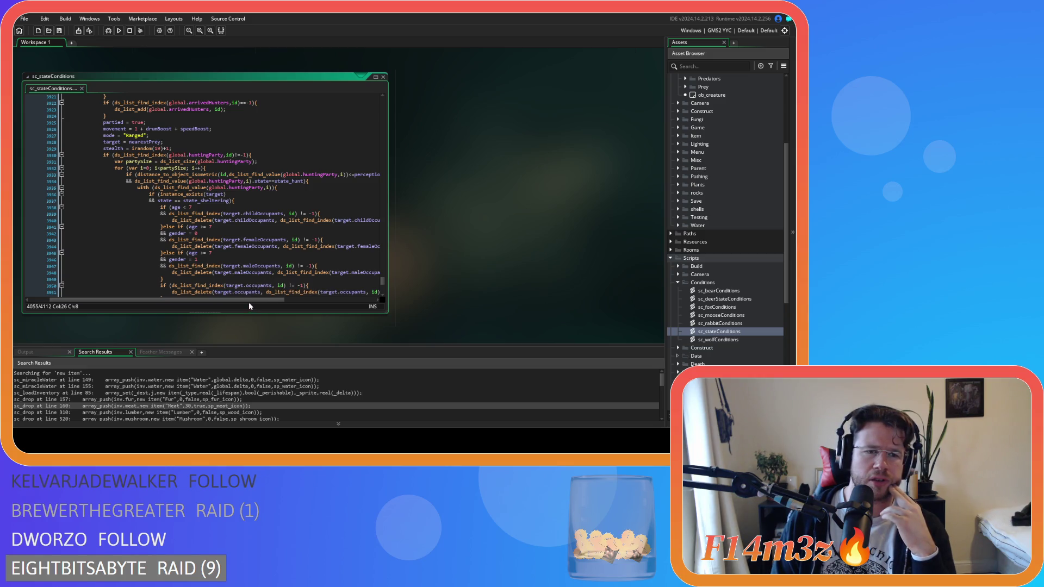
pyautogui.moveTo(257, 301)
pyautogui.mouseDown()
pyautogui.moveTo(293, 298)
pyautogui.moveTo(277, 298)
pyautogui.mouseUp()
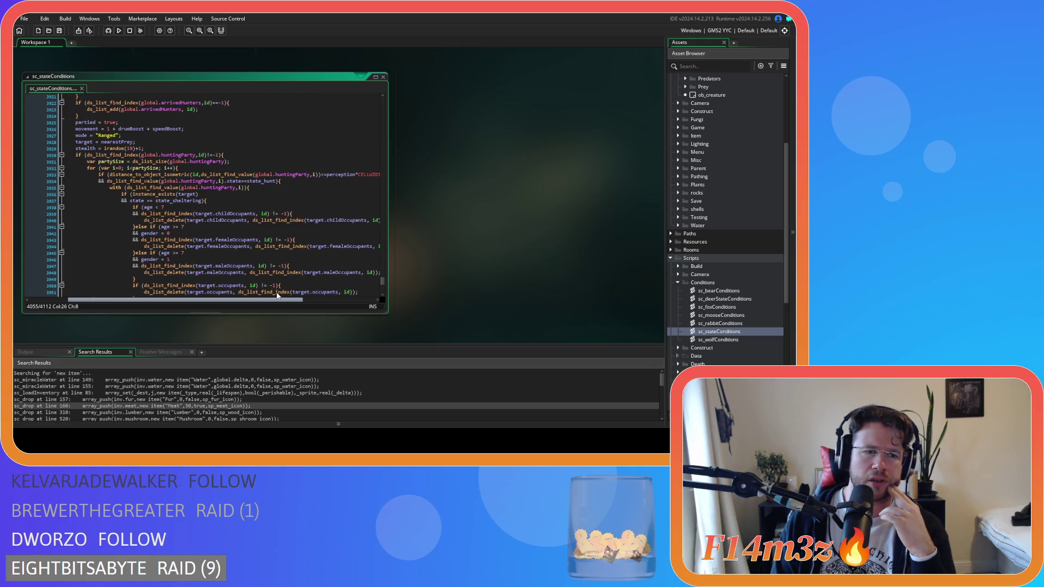
pyautogui.click(289, 184)
pyautogui.click(281, 183)
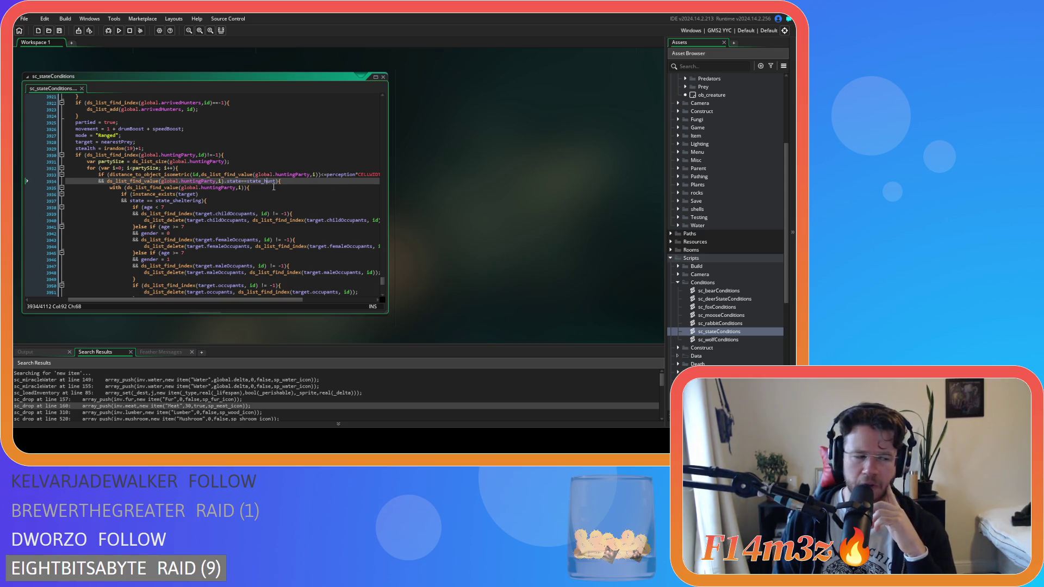
pyautogui.click(276, 182)
# - Change the huntingParty .state comparison on line 3934 to '!=' and save
pyautogui.moveTo(276, 181)
pyautogui.mouseDown()
pyautogui.moveTo(239, 183)
pyautogui.moveTo(252, 184)
pyautogui.mouseUp()
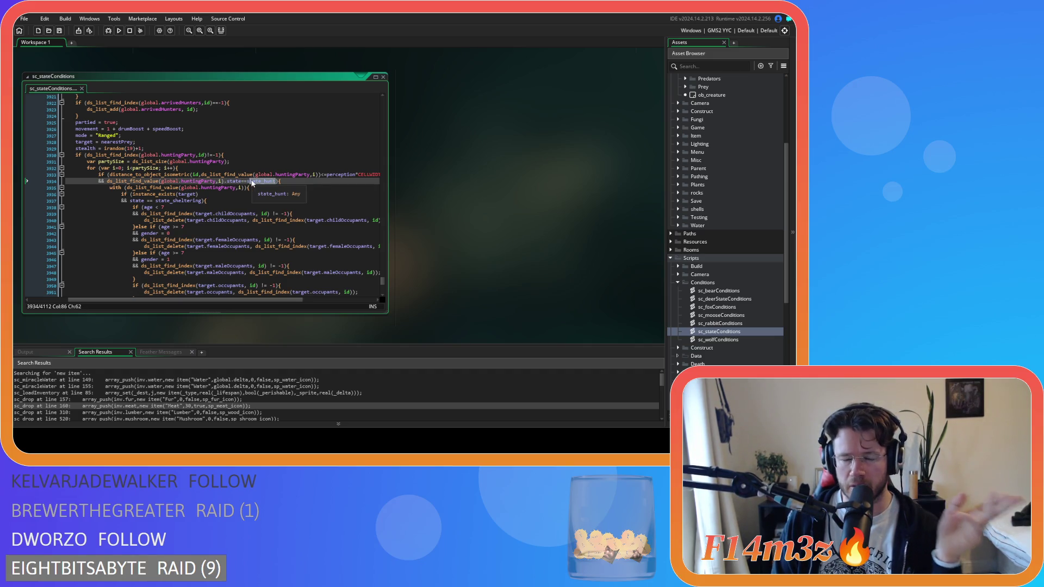
pyautogui.moveTo(251, 184)
pyautogui.mouseDown()
pyautogui.moveTo(186, 186)
pyautogui.moveTo(243, 185)
pyautogui.mouseUp()
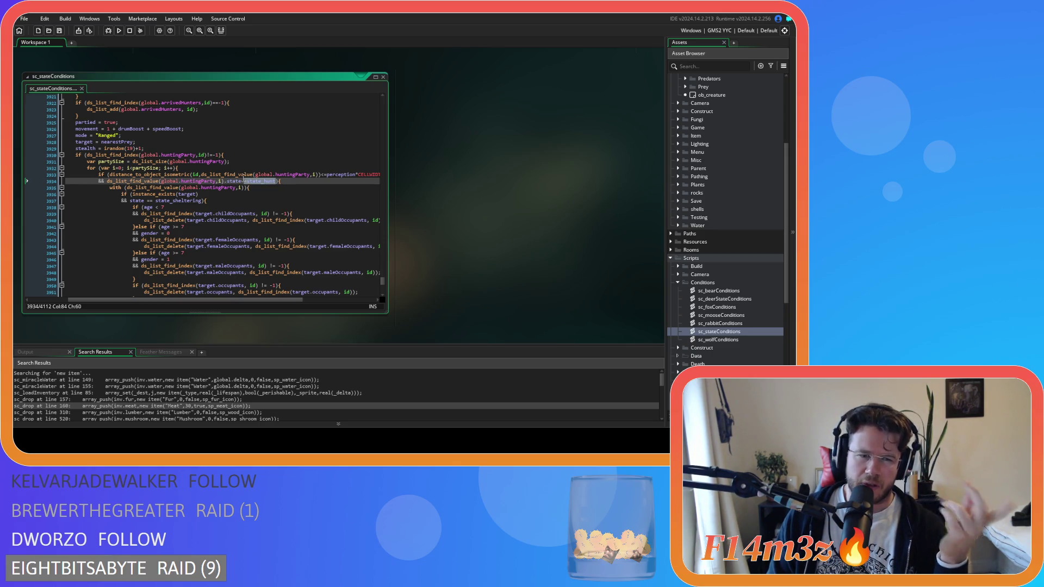
pyautogui.click(243, 181)
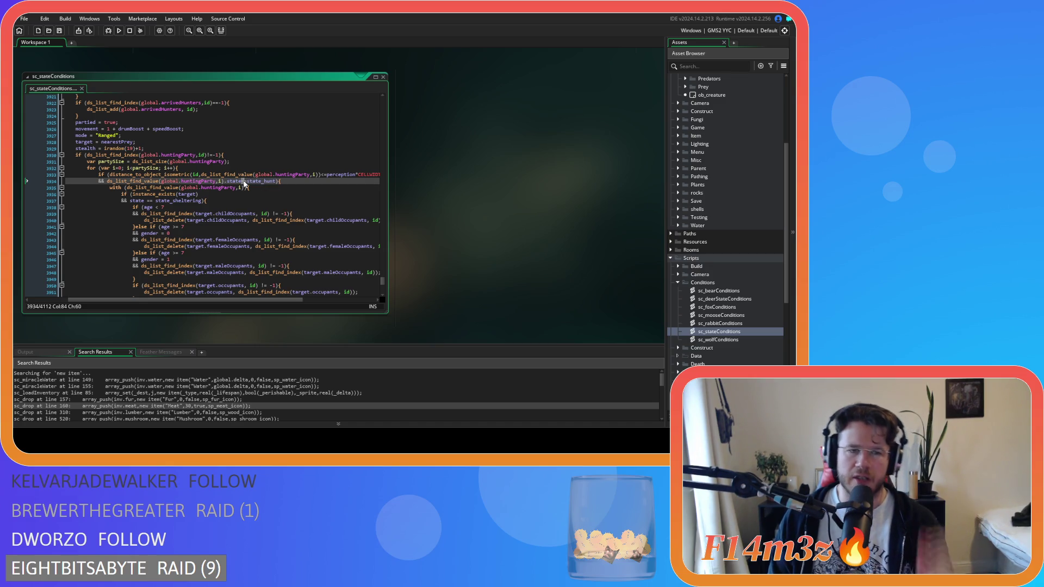
pyautogui.press('BackSpace')
pyautogui.write('!=')
pyautogui.write('stalk')
pyautogui.hotkey('ctrl', 's')
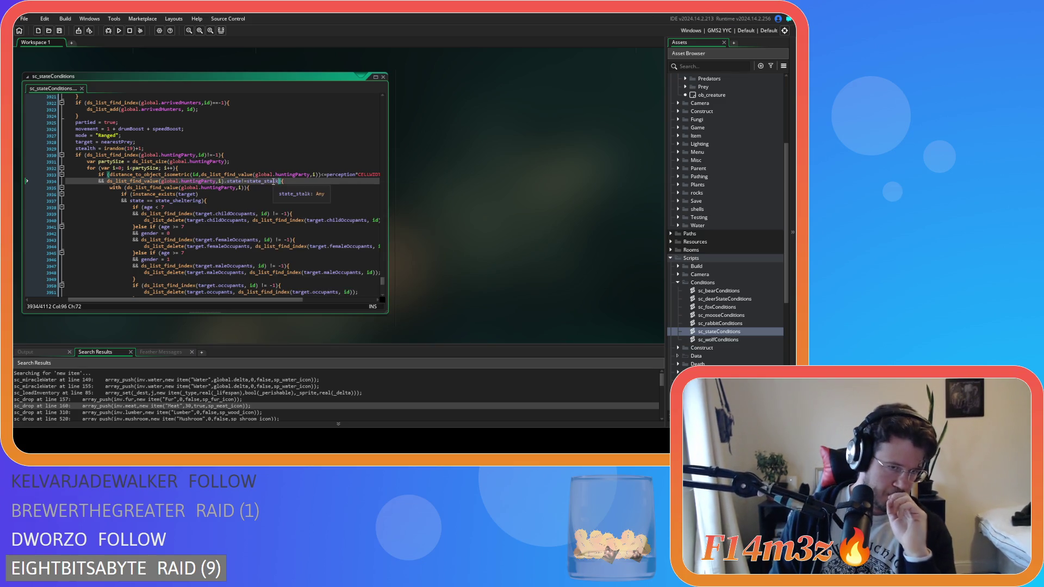
# - Remove the spaces around '==' in the line 3937 state_sheltering check and save
pyautogui.click(152, 201)
pyautogui.press('BackSpace')
pyautogui.press('BackSpace')
pyautogui.press('BackSpace')
pyautogui.write('=')
pyautogui.press('Delete')
pyautogui.write('=')
pyautogui.hotkey('ctrl', 's')
# - Tighten the line 4017 state==state_sheltering check by removing its spaces, and save
pyautogui.scroll(-9, 286, 187)
pyautogui.scroll(-14, 286, 187)
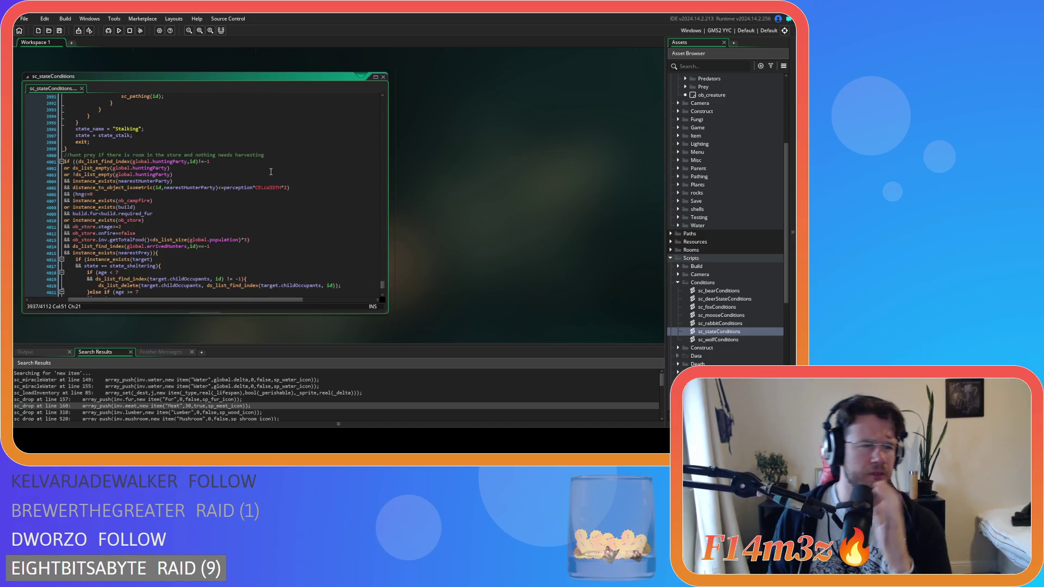
pyautogui.scroll(-3, 169, 233)
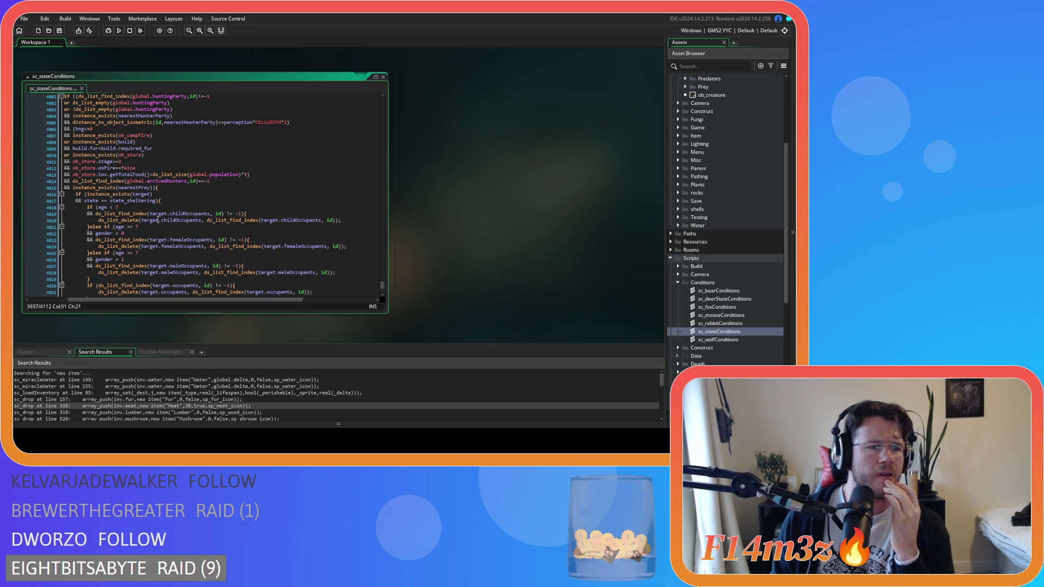
pyautogui.click(102, 201)
pyautogui.press('BackSpace')
pyautogui.press('Escape')
pyautogui.press('Delete')
pyautogui.hotkey('ctrl', 's')
pyautogui.scroll(-15, 205, 200)
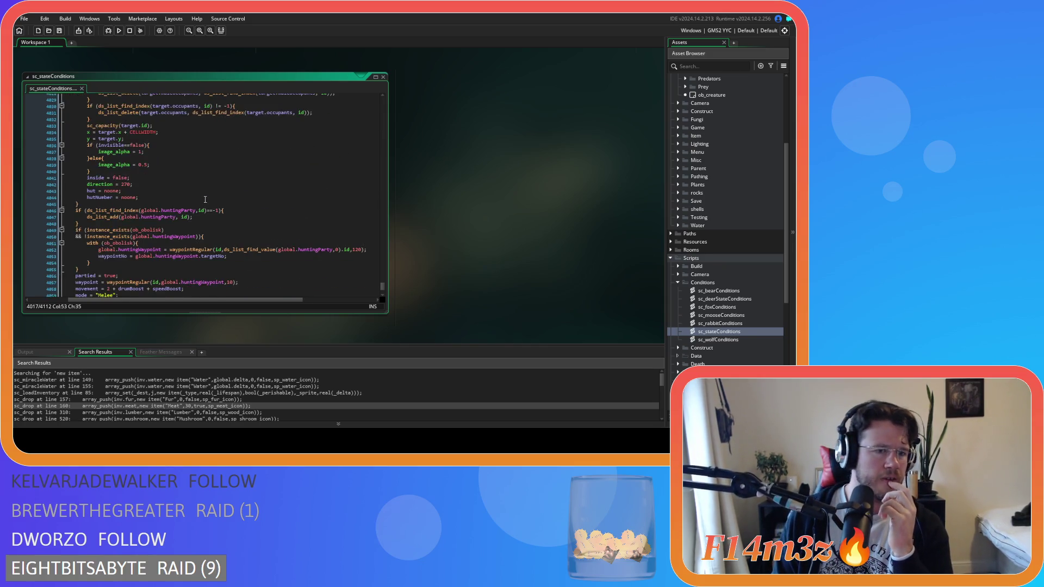
pyautogui.scroll(10, 476, 223)
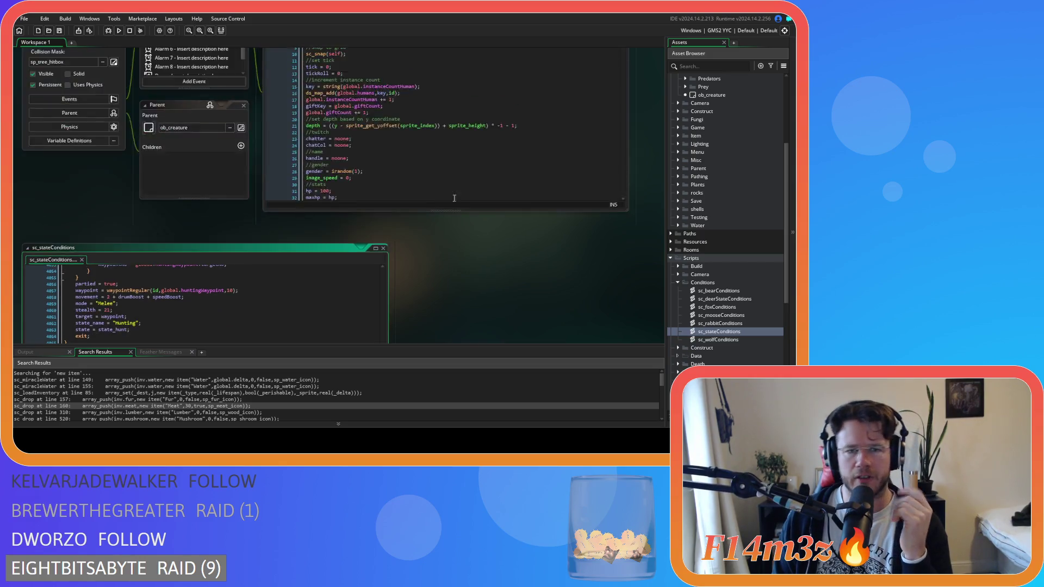
# - Search ob_human's Create code for 'state_hunt' and mark the state != state_harvested line
pyautogui.click(374, 185)
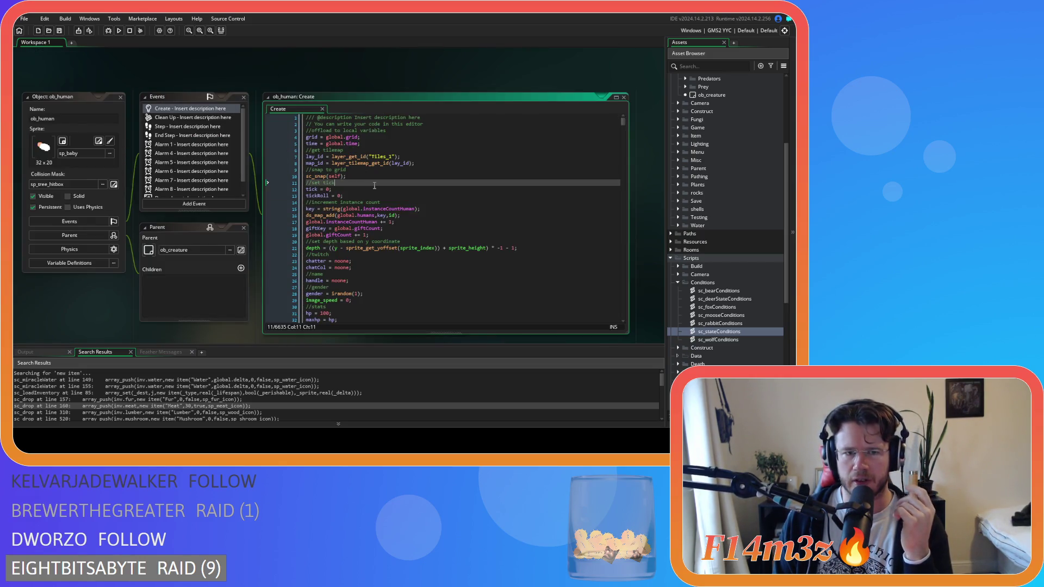
pyautogui.hotkey('ctrl', 'f')
pyautogui.write('state')
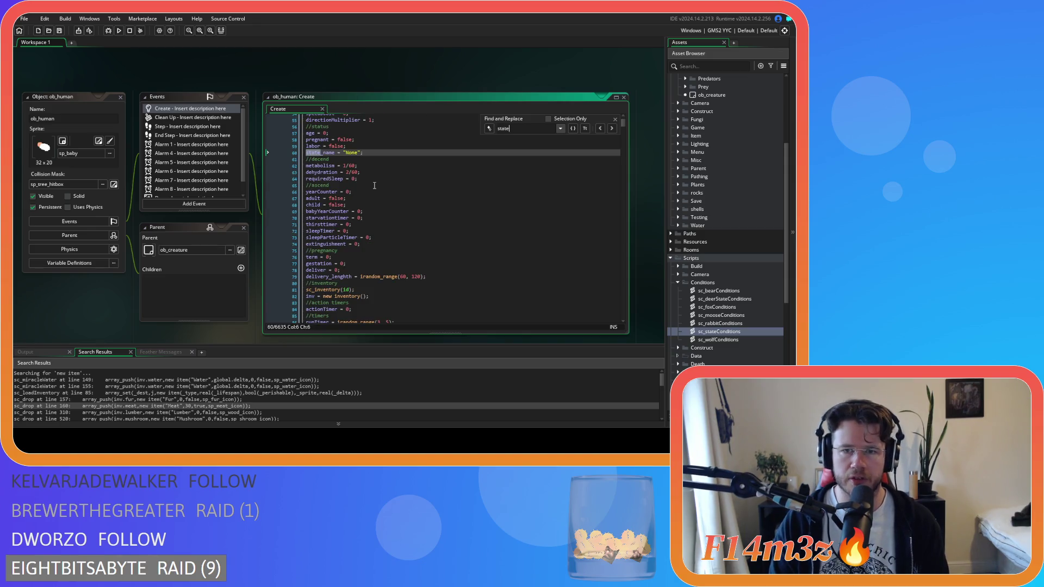
pyautogui.write('_hunt')
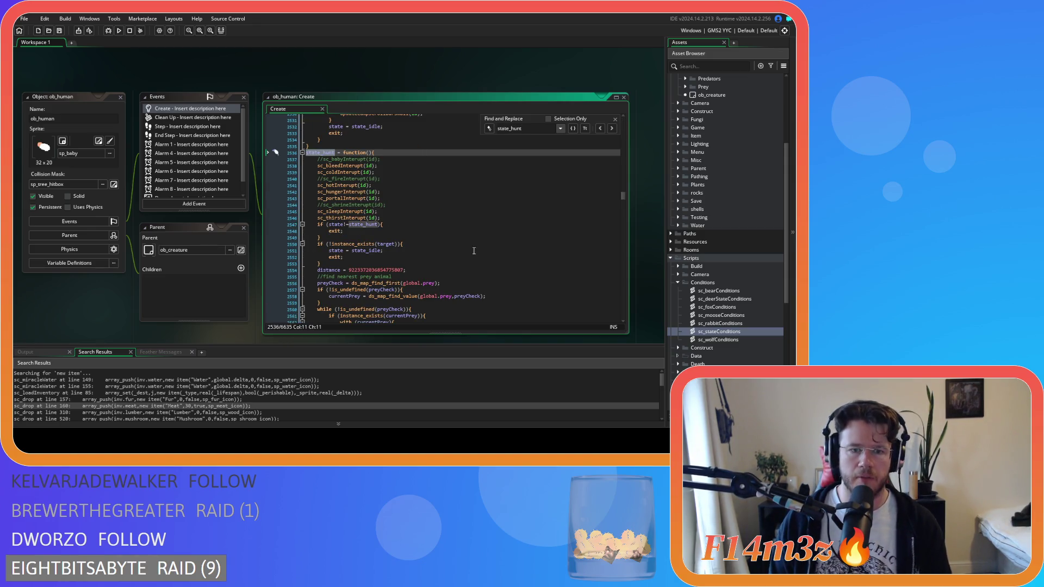
pyautogui.scroll(-7, 477, 240)
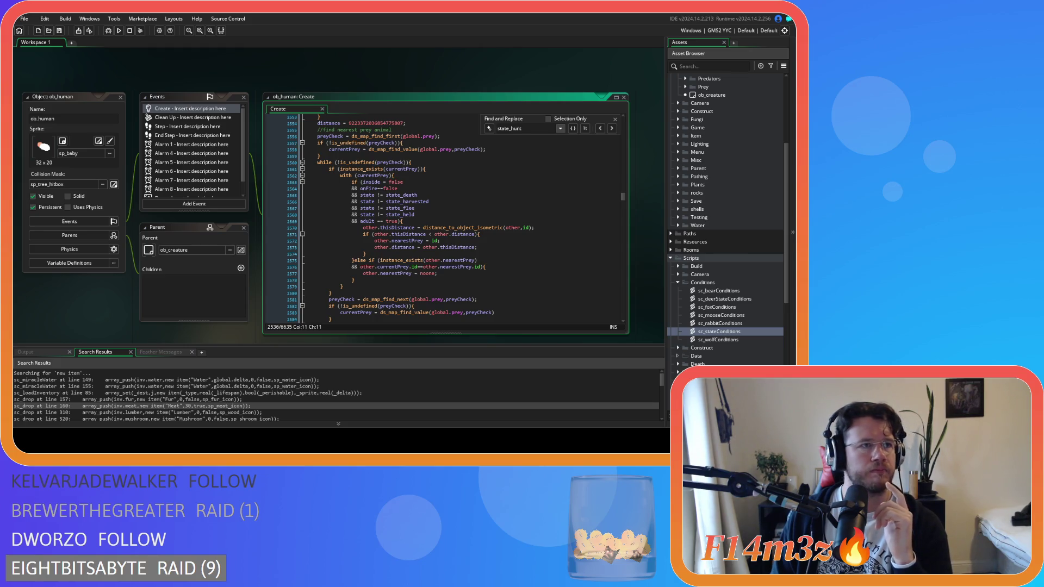
pyautogui.click(404, 202)
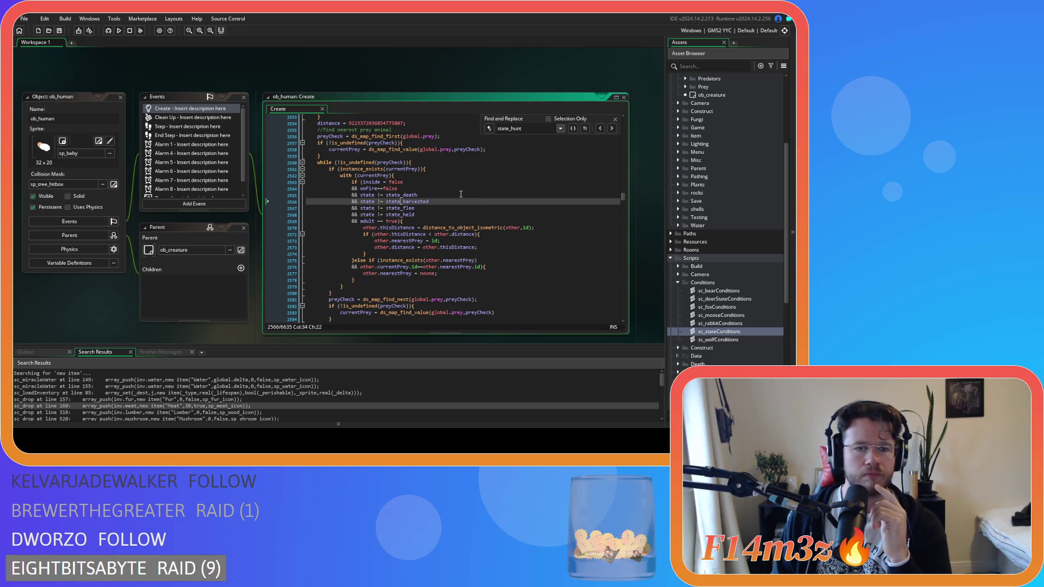
# - Scroll through the hunt function to its arrivedHunters checks just before state_stalk
pyautogui.scroll(-2, 460, 194)
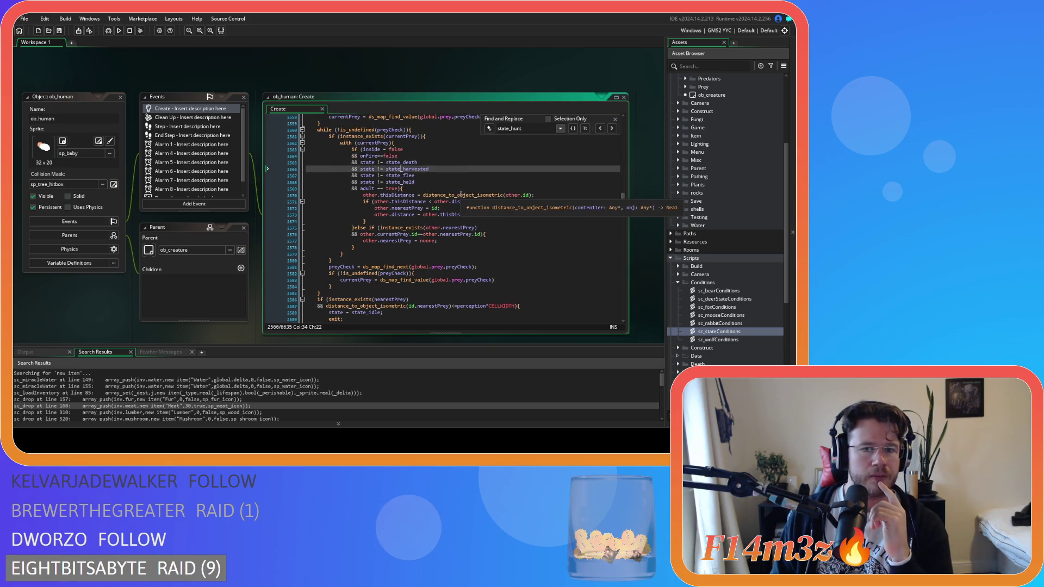
pyautogui.scroll(7, 460, 194)
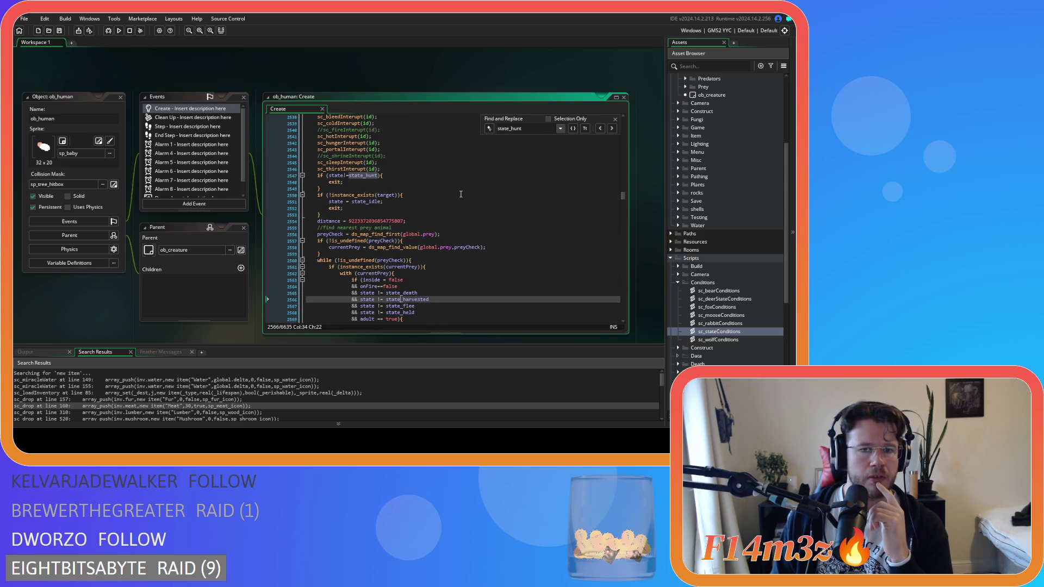
pyautogui.scroll(2, 461, 194)
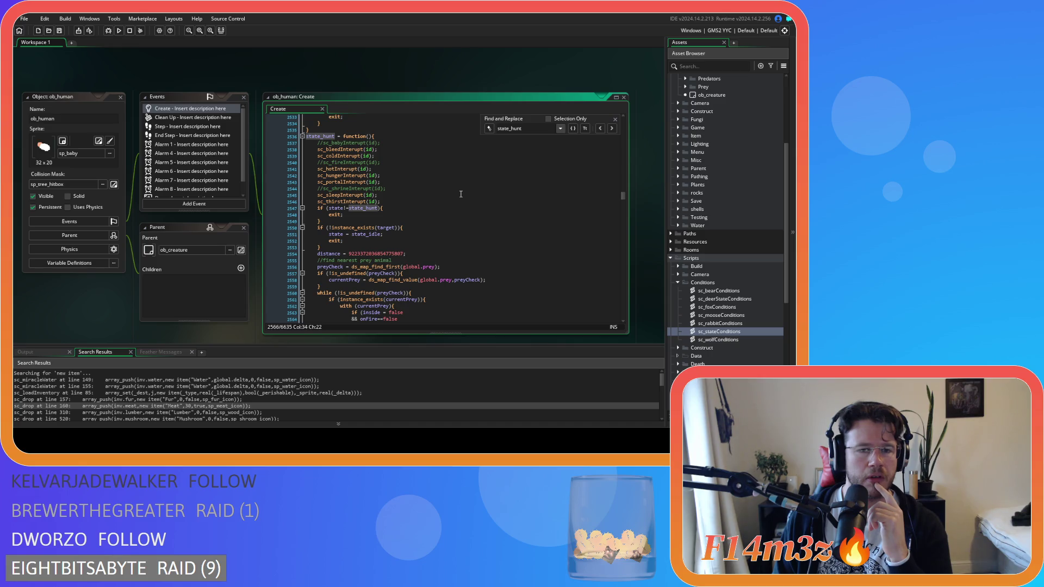
pyautogui.scroll(-3, 460, 194)
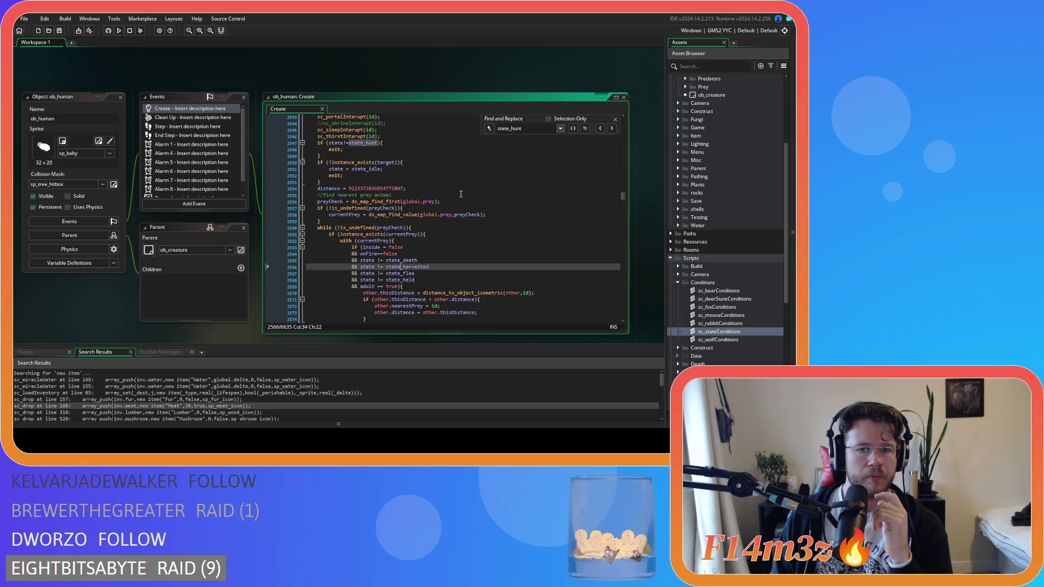
pyautogui.scroll(-12, 461, 195)
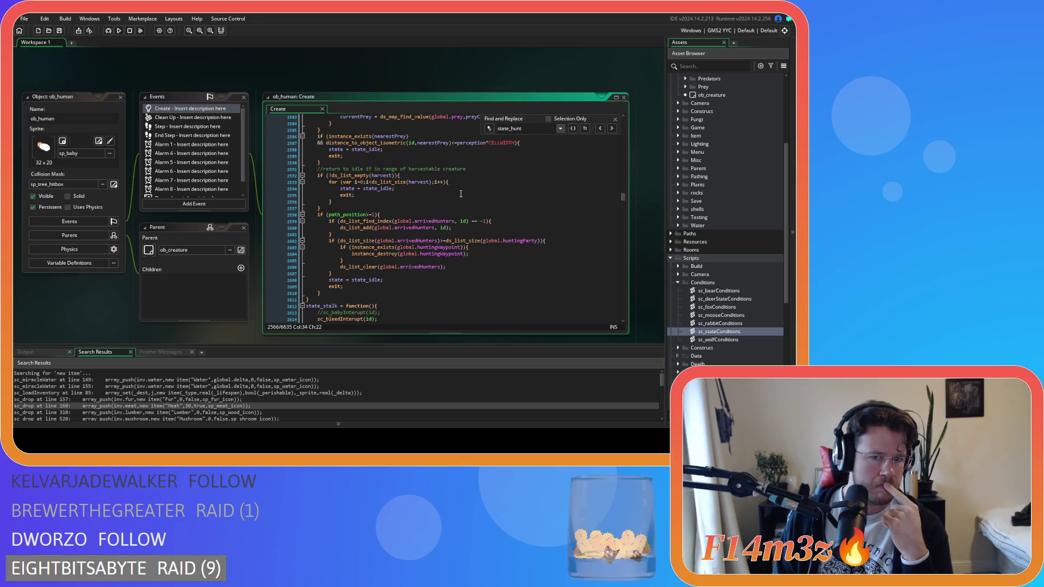
pyautogui.scroll(-4, 460, 194)
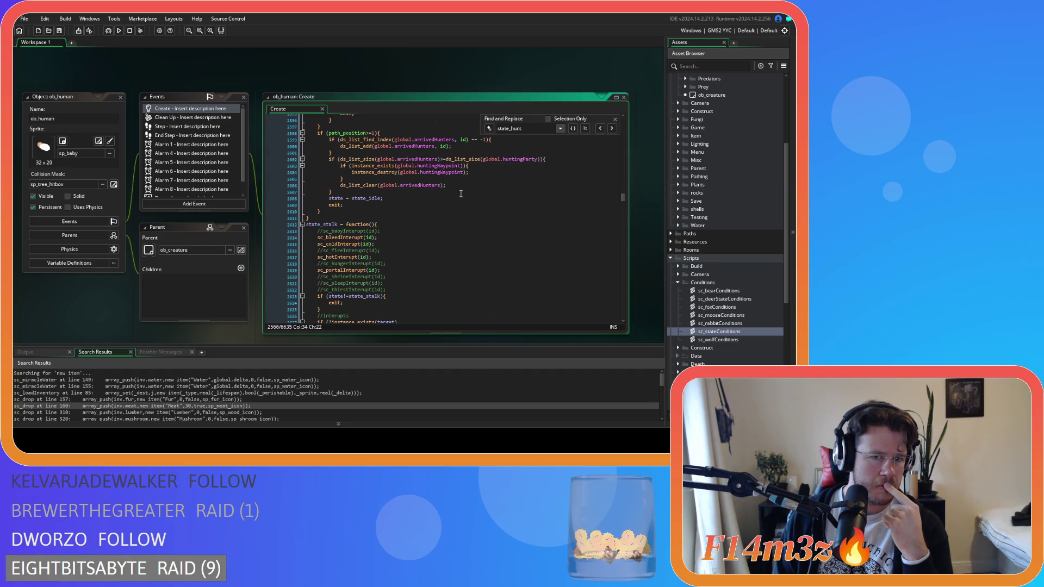
pyautogui.scroll(3, 461, 194)
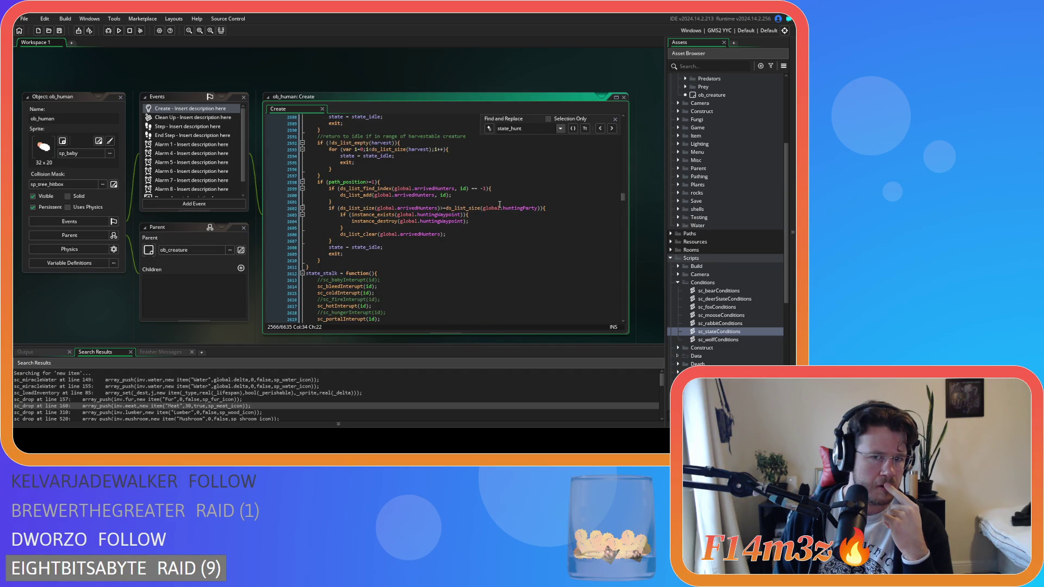
pyautogui.scroll(-8, 733, 263)
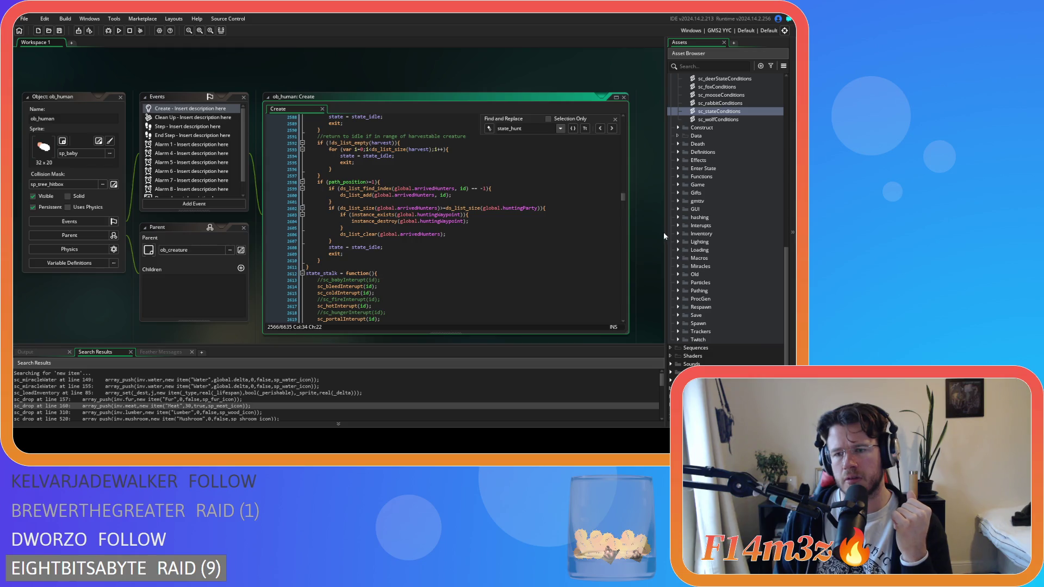
# - Open sc_thirstInterupt from the Interupts folder and read its thirst conditions from the top
pyautogui.click(677, 225)
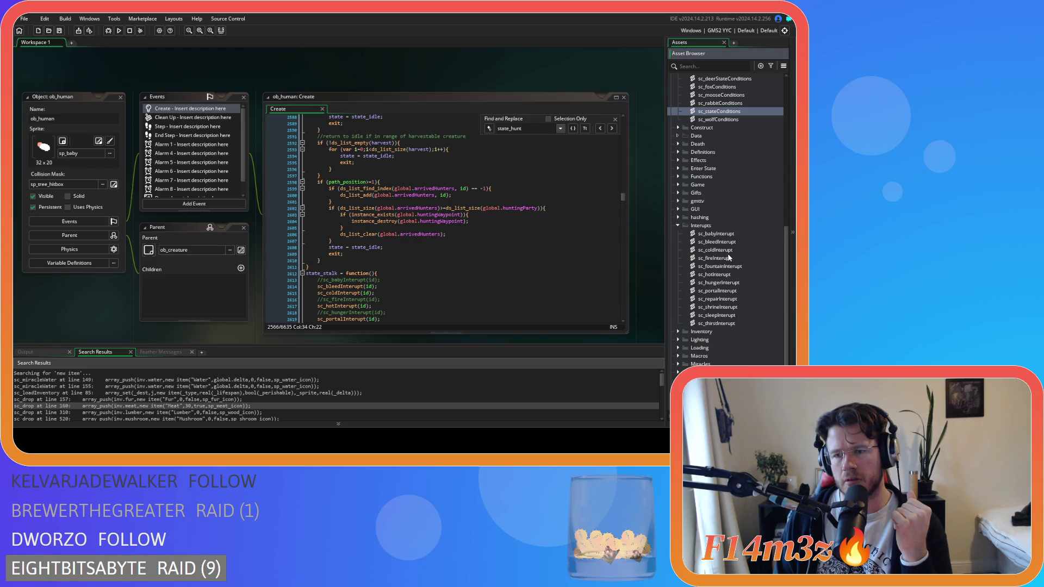
pyautogui.click(725, 323)
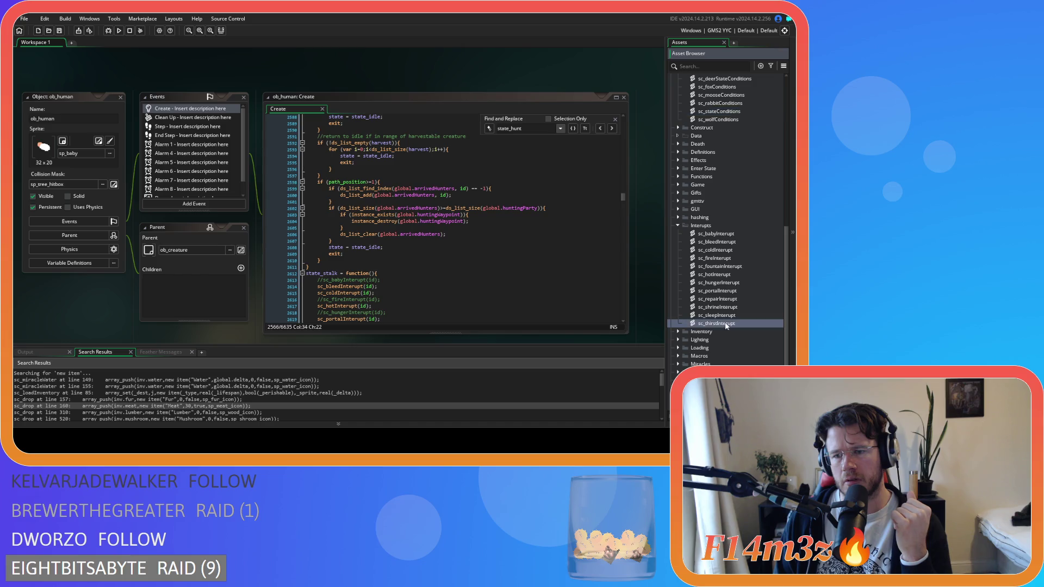
pyautogui.moveTo(390, 137)
pyautogui.mouseDown()
pyautogui.moveTo(386, 232)
pyautogui.moveTo(389, 130)
pyautogui.mouseUp()
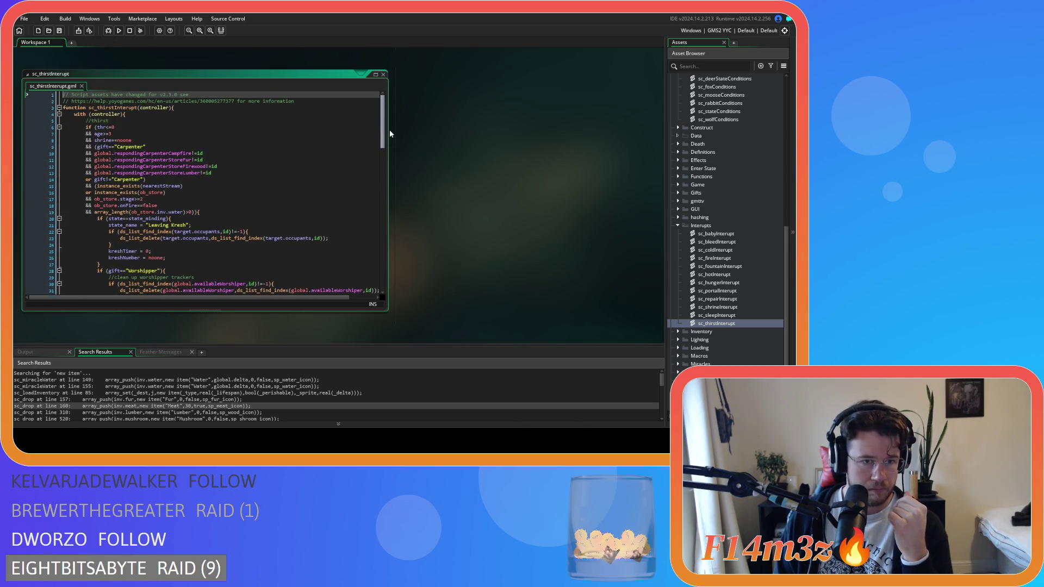
pyautogui.moveTo(389, 134)
pyautogui.mouseDown()
pyautogui.moveTo(361, 179)
pyautogui.moveTo(347, 278)
pyautogui.moveTo(362, 138)
pyautogui.mouseUp()
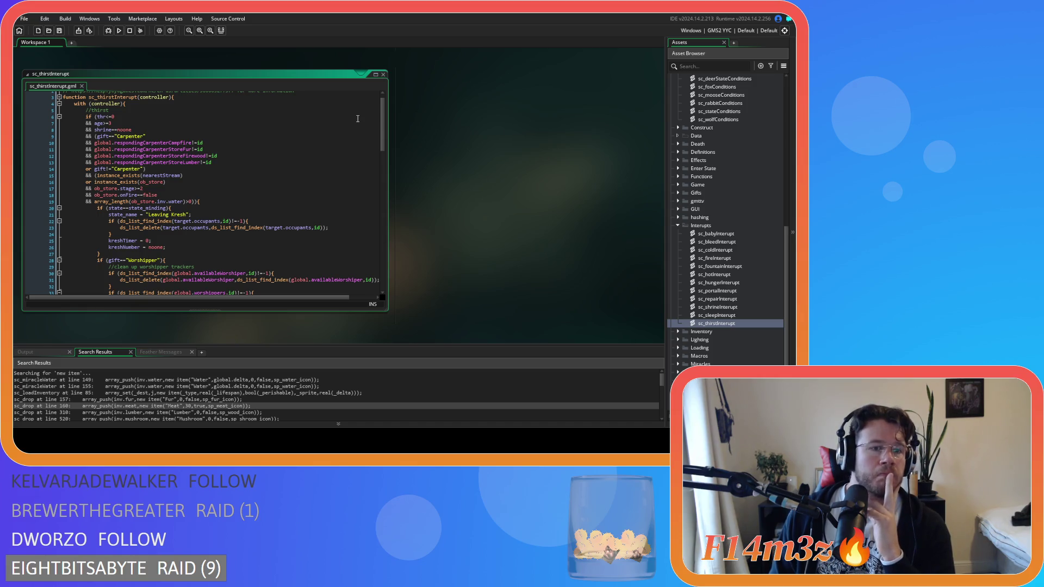
pyautogui.scroll(-4, 746, 269)
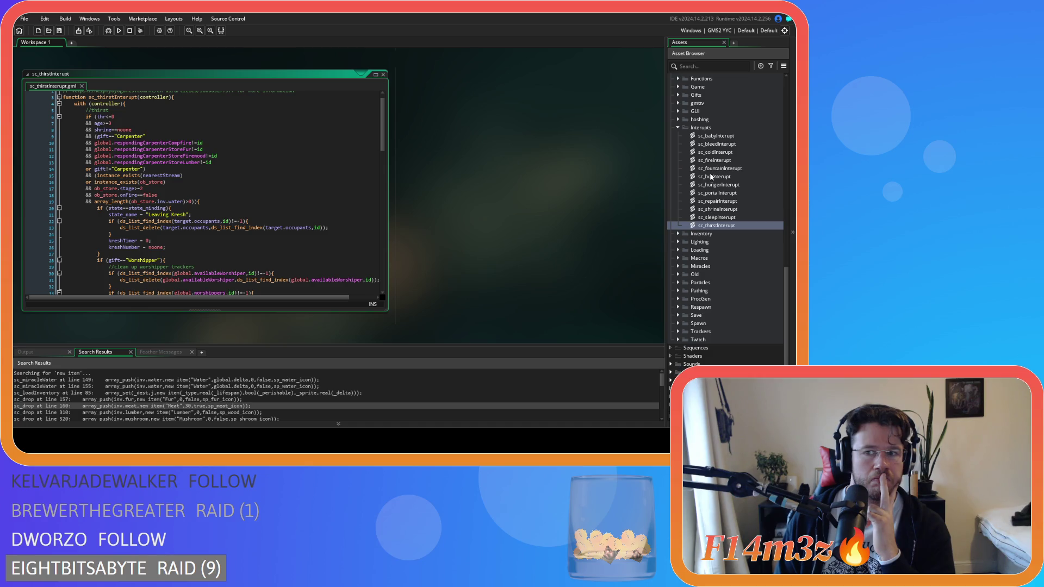
pyautogui.scroll(6, 718, 171)
# - Reopen sc_stateConditions and read its top idle, wandering and sheltering state conditions
pyautogui.doubleClick(723, 160)
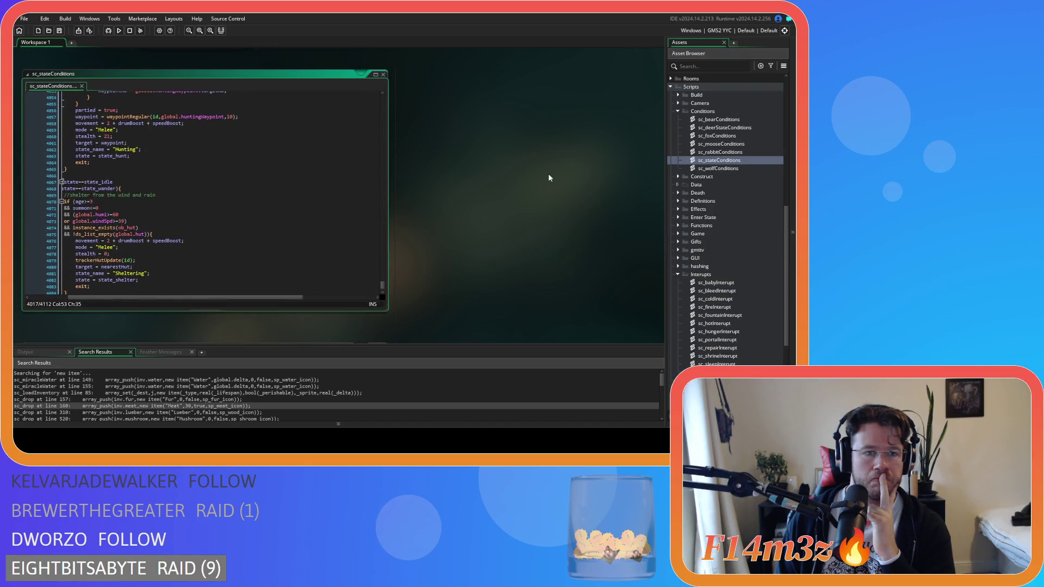
pyautogui.moveTo(383, 283); pyautogui.dragTo(387, 99)
pyautogui.moveTo(155, 299); pyautogui.dragTo(119, 301)
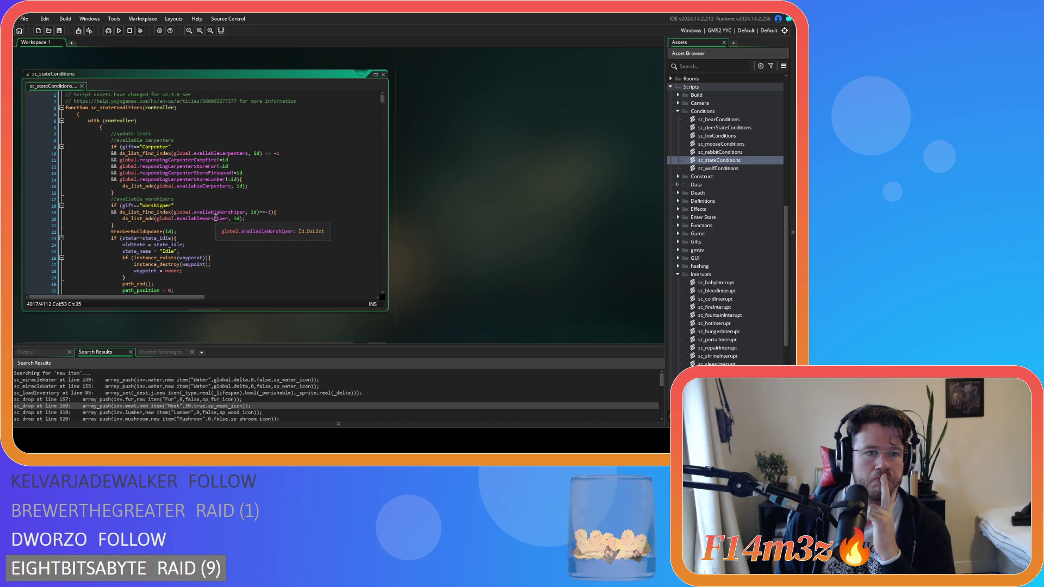
pyautogui.scroll(-20, 216, 217)
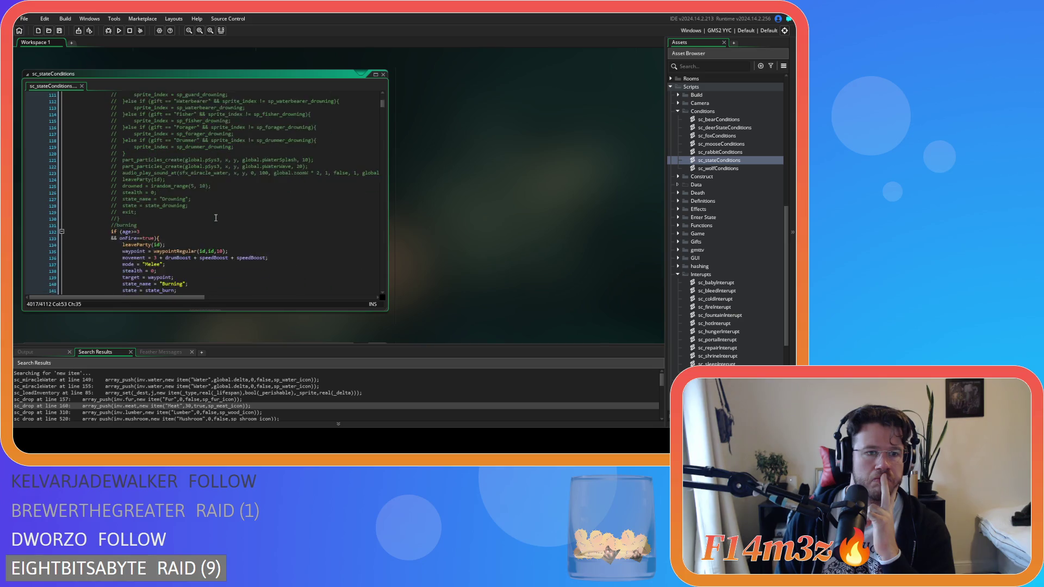
pyautogui.scroll(-5, 216, 217)
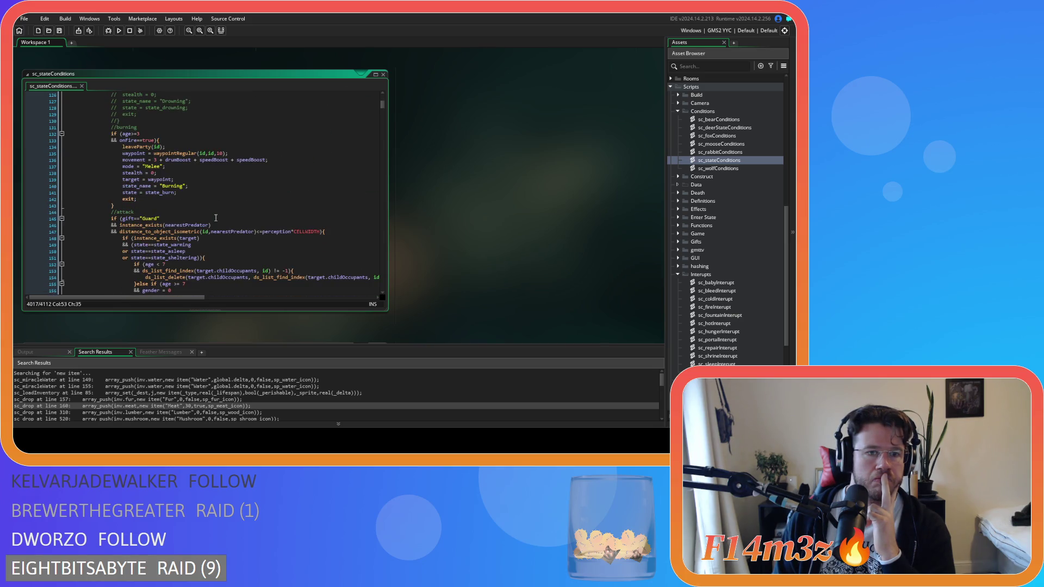
pyautogui.scroll(20, 216, 217)
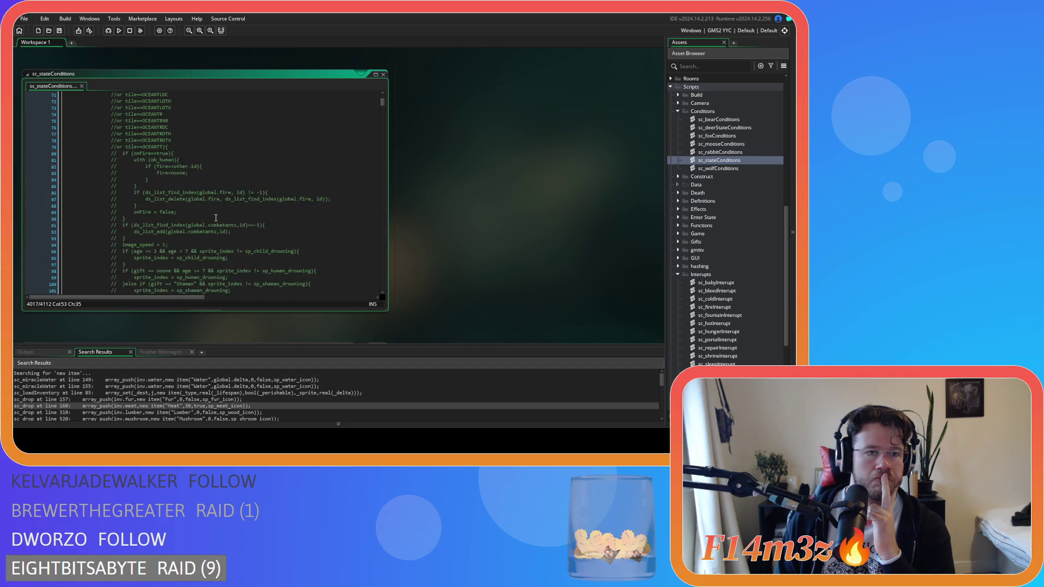
pyautogui.scroll(7, 216, 217)
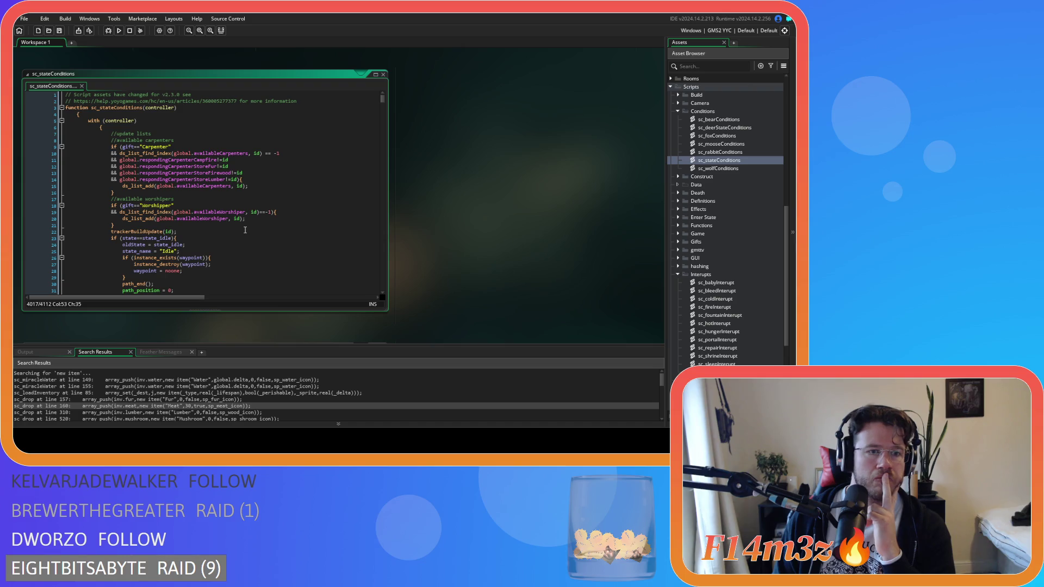
pyautogui.scroll(-1, 245, 230)
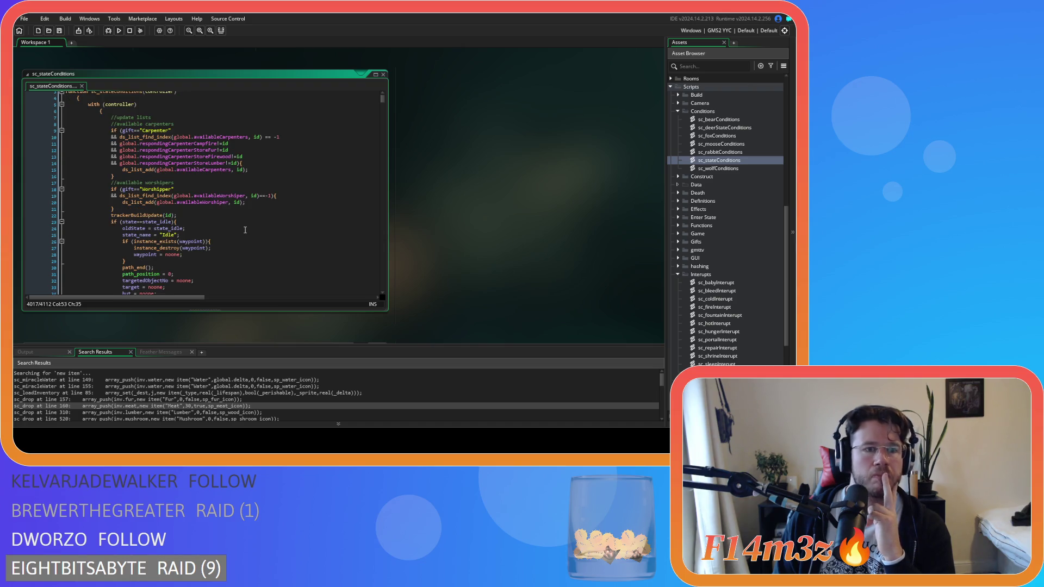
pyautogui.scroll(-8, 245, 230)
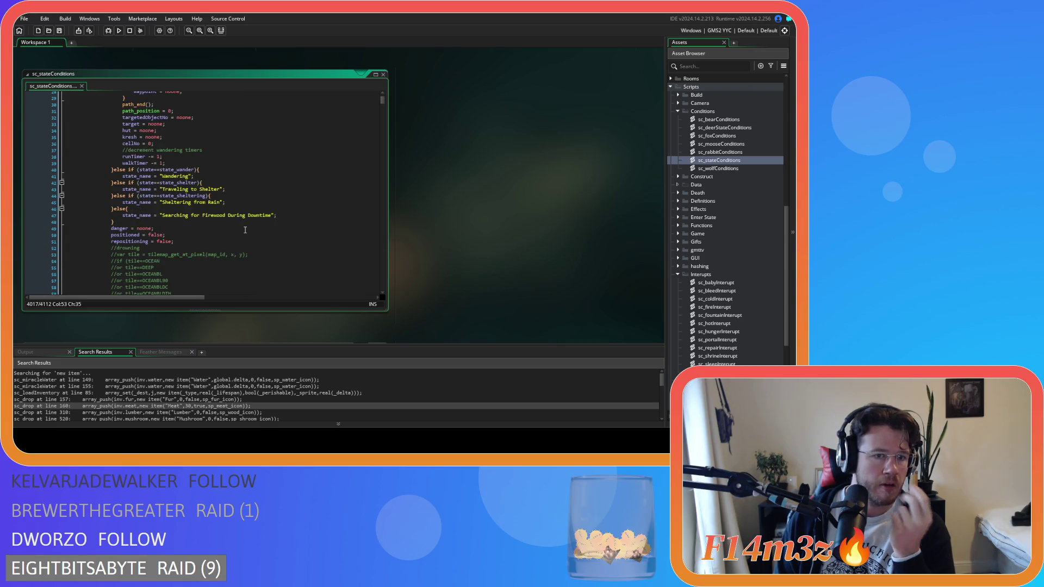
pyautogui.scroll(-20, 245, 230)
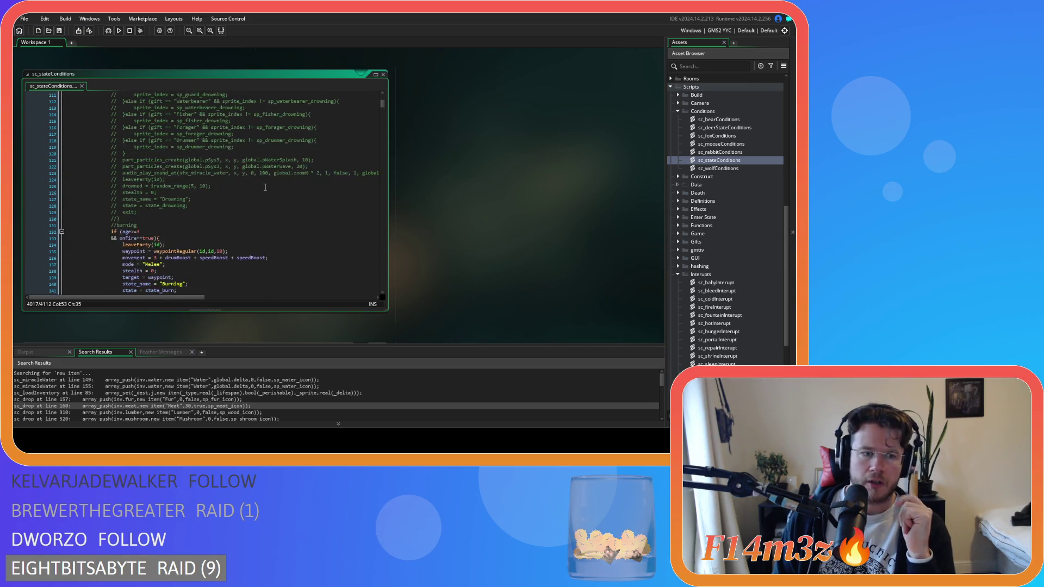
# - Search the state conditions script for 'state_drink'
pyautogui.scroll(-4, 265, 187)
pyautogui.click(267, 182)
pyautogui.hotkey('ctrl', 'f')
pyautogui.write('state')
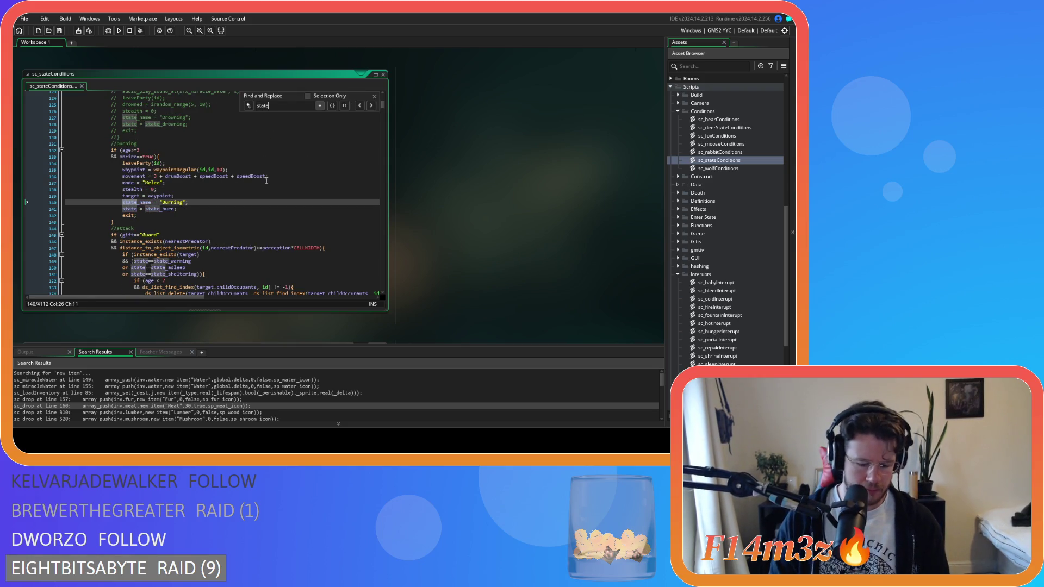
pyautogui.write('_drink')
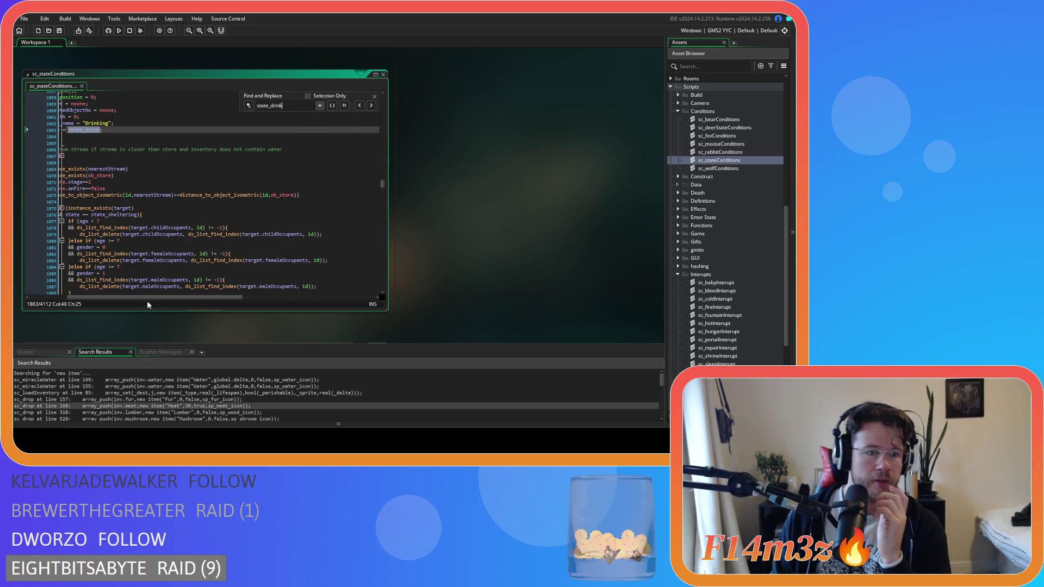
pyautogui.moveTo(149, 298); pyautogui.dragTo(108, 298)
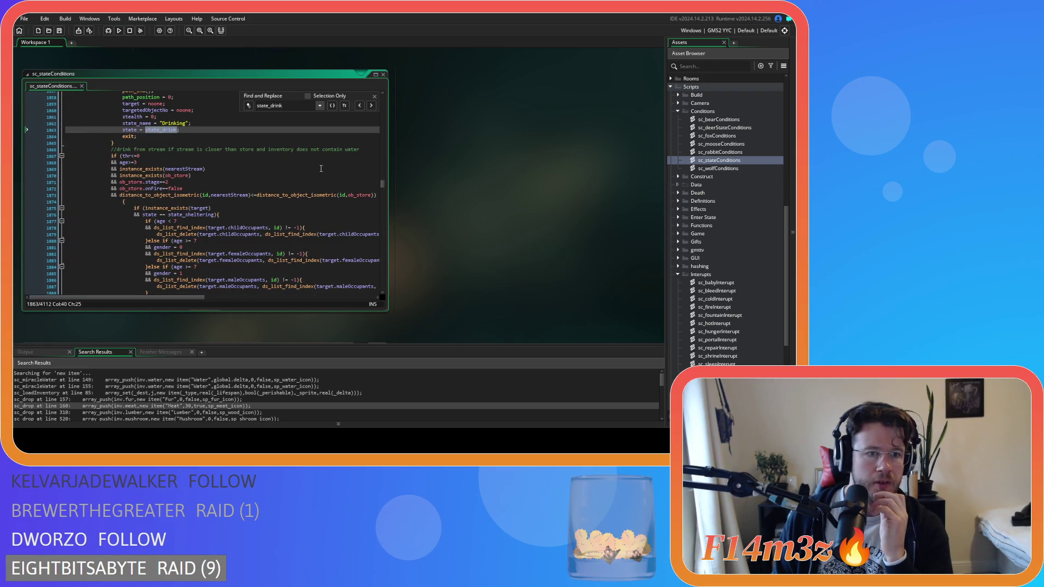
# - Step through the state_drink matches and open the leaveParty script from its leaveParty(id) call
pyautogui.click(371, 106)
pyautogui.click(293, 170)
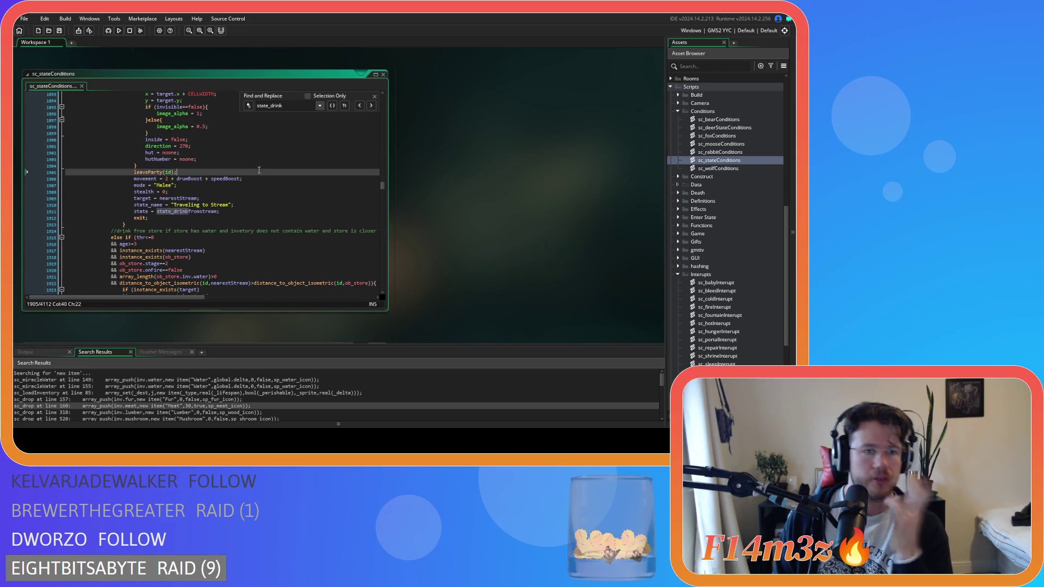
pyautogui.click(371, 106)
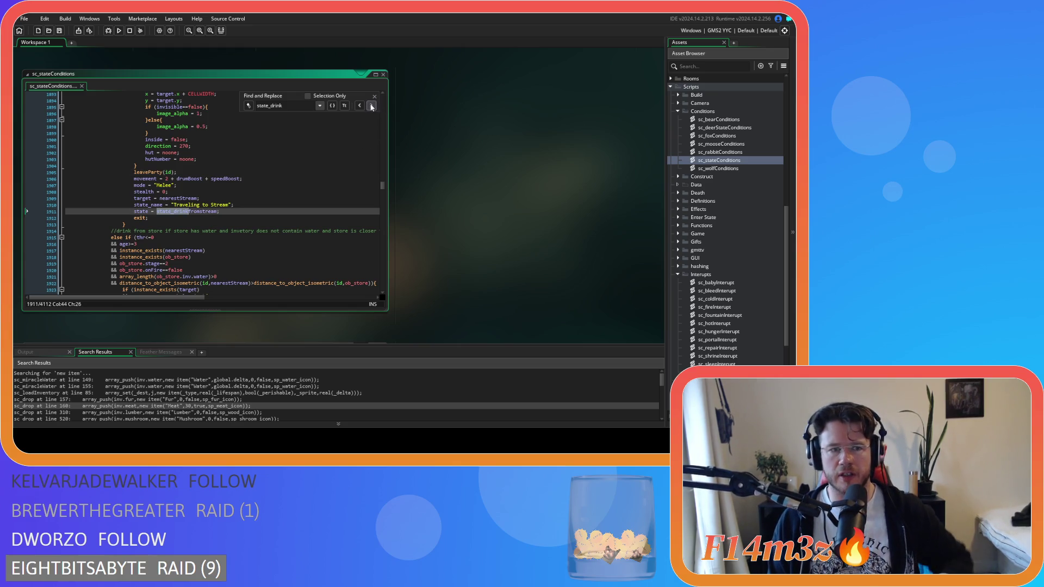
pyautogui.click(371, 105)
pyautogui.click(371, 105)
pyautogui.click(371, 105)
pyautogui.middleClick(143, 205)
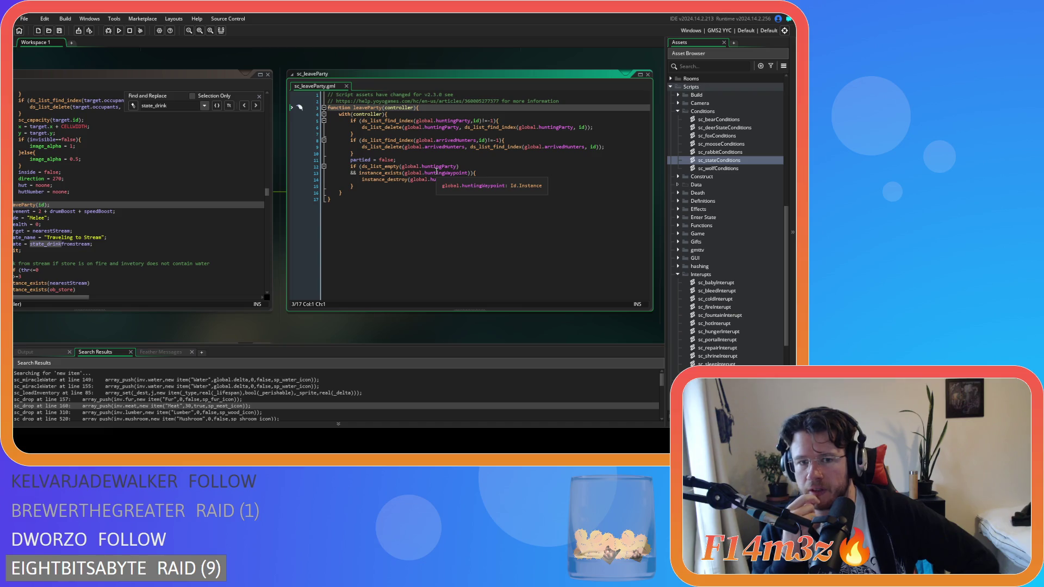
# - Select the waypoint-destroy lines in sc_leaveParty, then close sc_leaveParty.gml to leave sc_stateConditions showing
pyautogui.click(383, 187)
pyautogui.moveTo(395, 180); pyautogui.dragTo(471, 190)
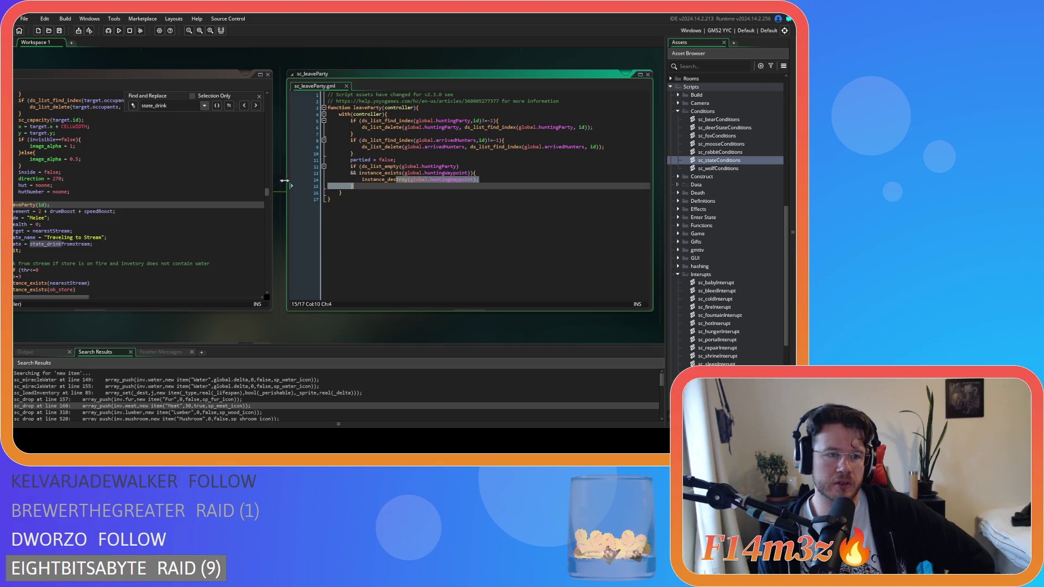
pyautogui.moveTo(130, 327); pyautogui.dragTo(277, 324)
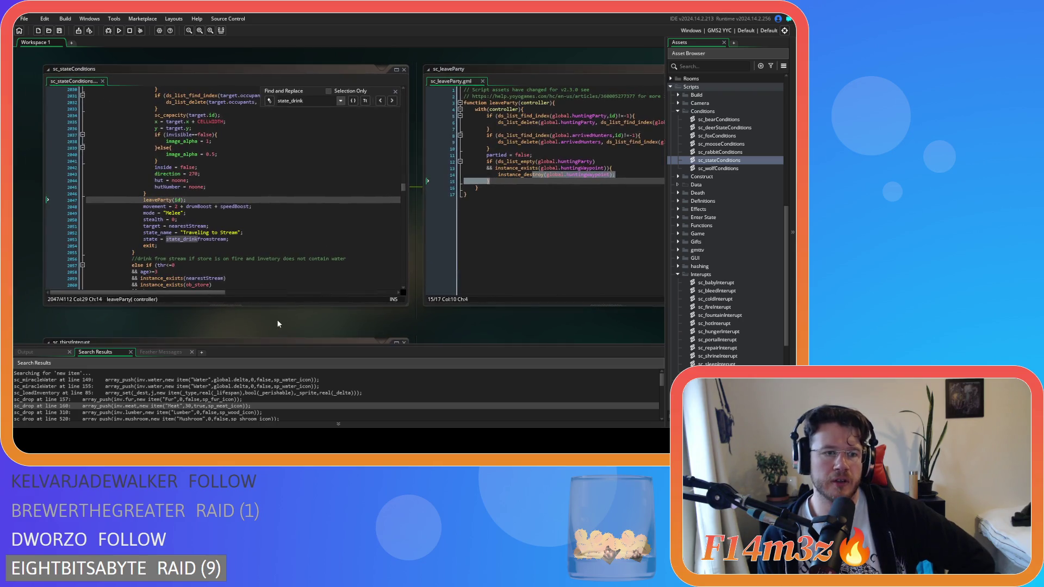
pyautogui.click(482, 81)
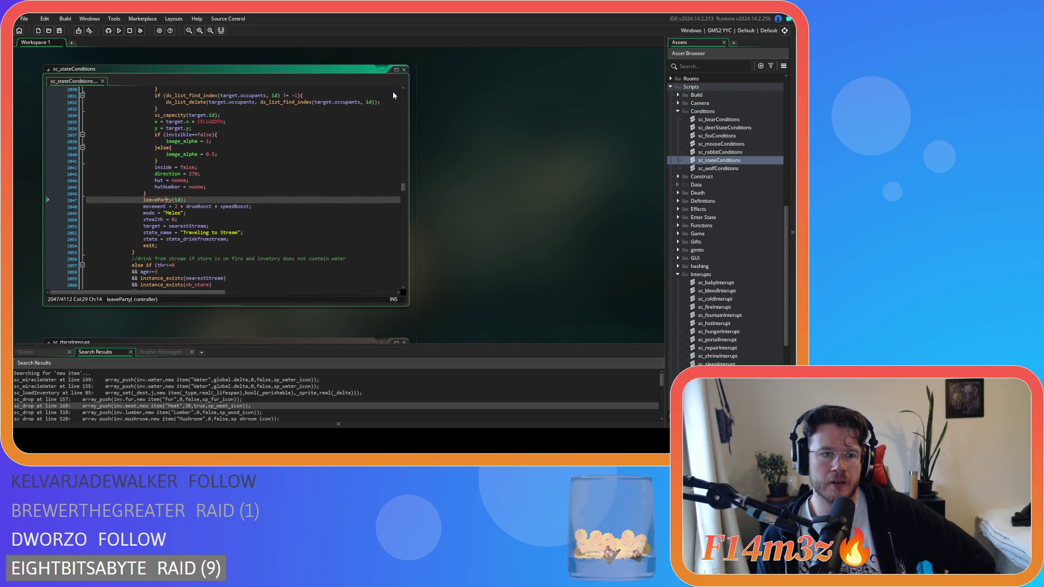
# - Bring ob_human's Create code into view at the huntingWaypoint check on line 2603
pyautogui.scroll(5, 543, 176)
pyautogui.click(407, 183)
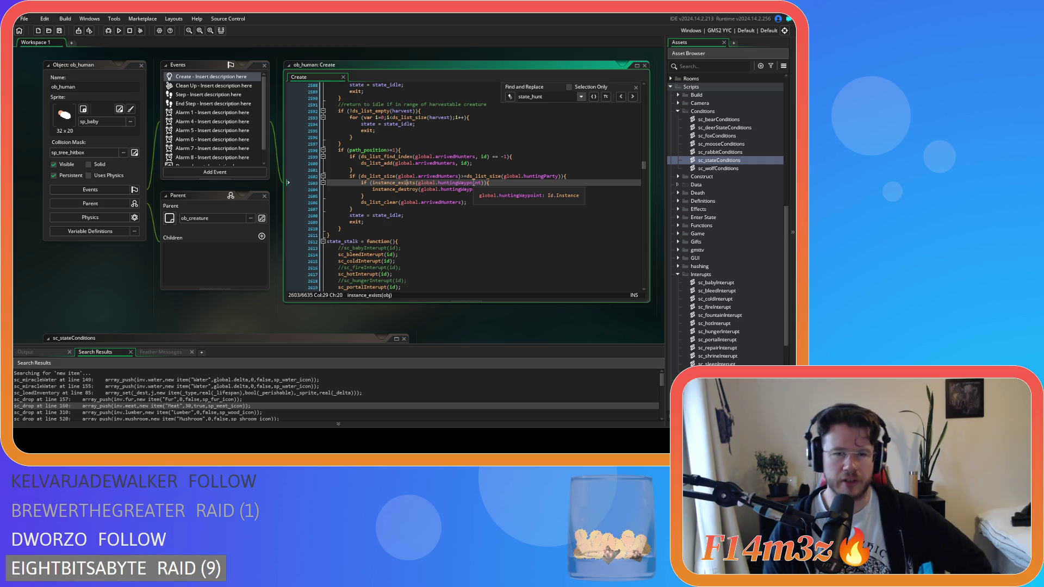
# - Reopen sc_stateConditions from the Asset Browser and search it for 'state_hunt'
pyautogui.scroll(-6, 729, 236)
pyautogui.scroll(5, 708, 206)
pyautogui.doubleClick(719, 127)
pyautogui.click(306, 172)
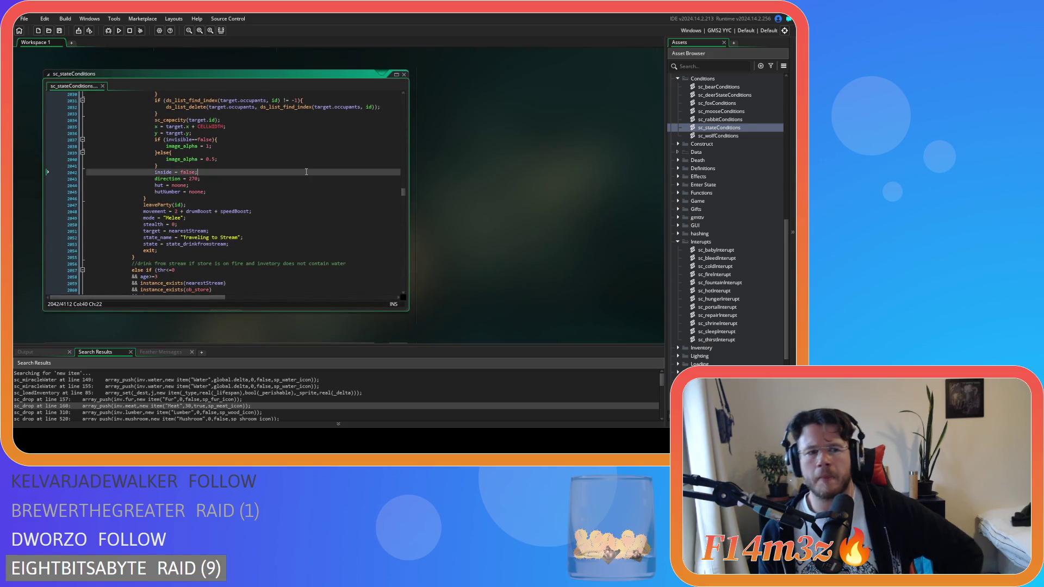
pyautogui.hotkey('ctrl', 'f')
pyautogui.write('state_hunt')
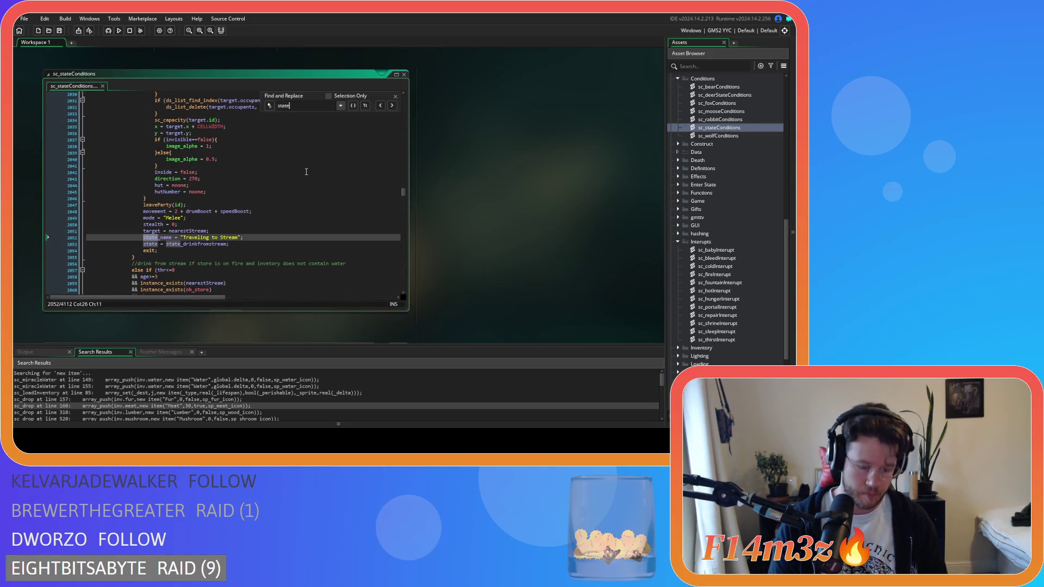
pyautogui.scroll(20, 306, 172)
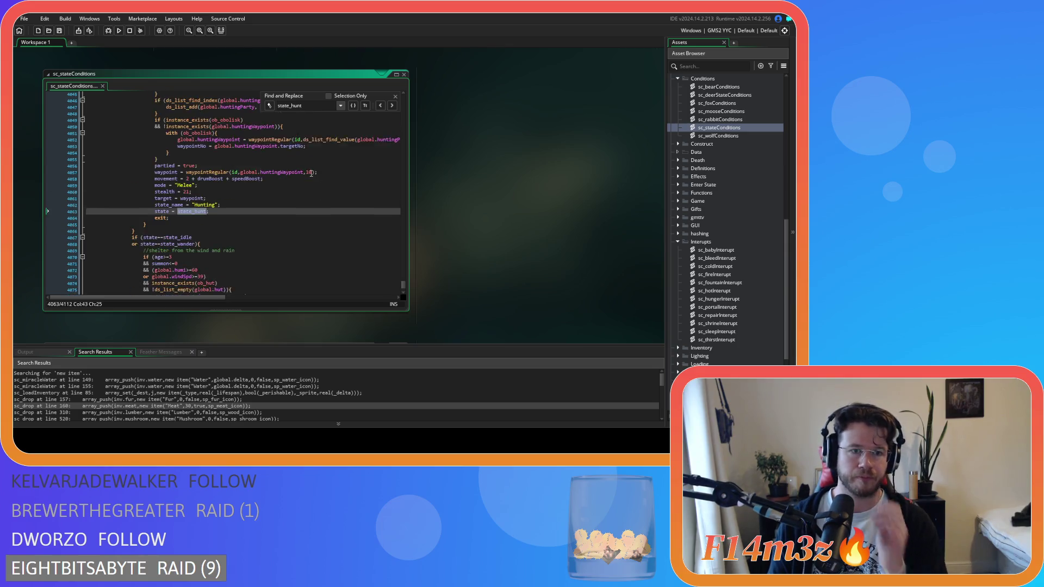
# - Inspect the population food and arrivedHunters checks on lines 4013–4014 and line 4006, then return to ob_human's Create code
pyautogui.scroll(-3, 288, 169)
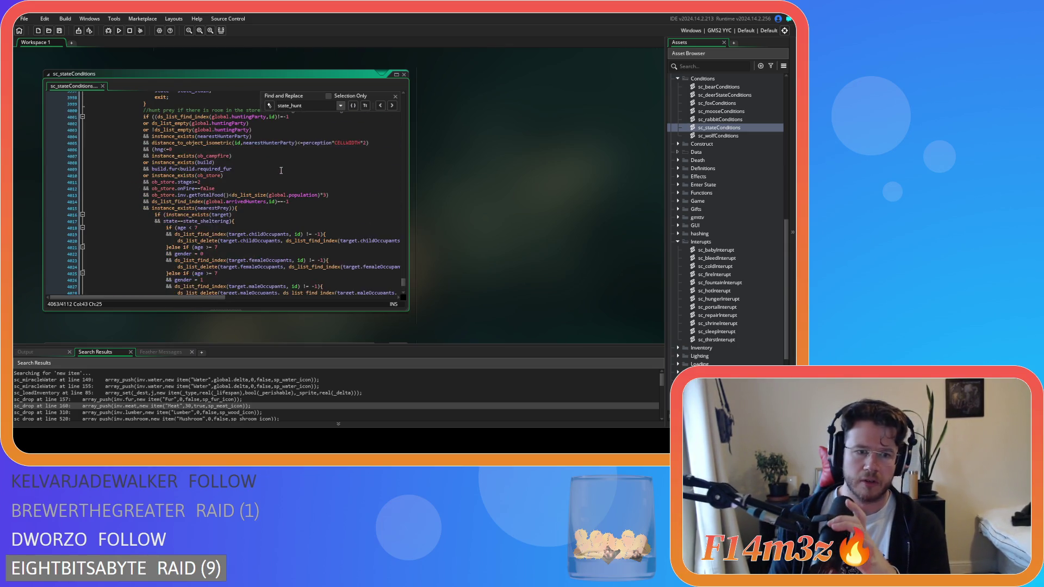
pyautogui.click(334, 197)
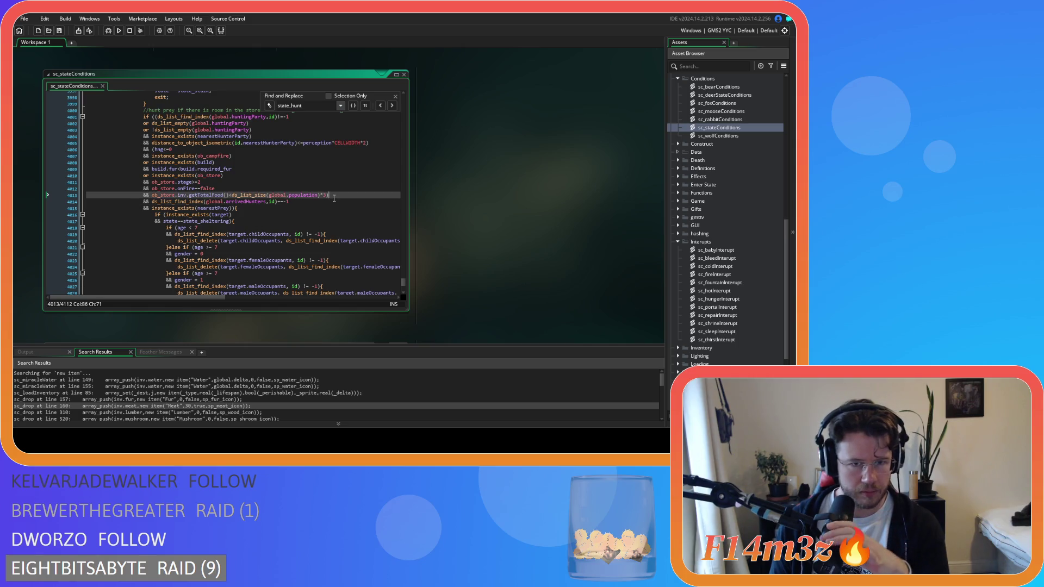
pyautogui.press('Left')
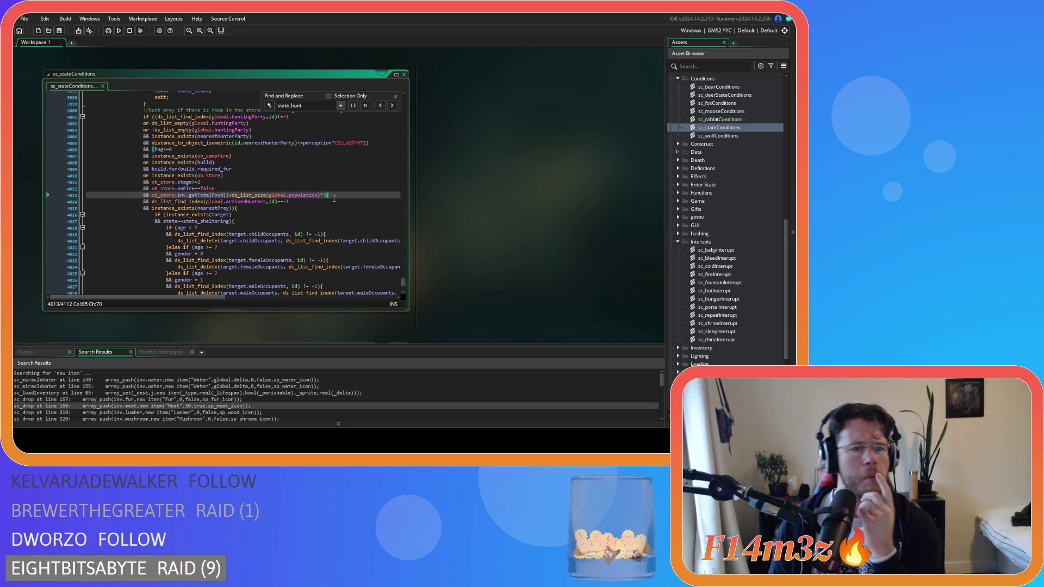
pyautogui.click(314, 202)
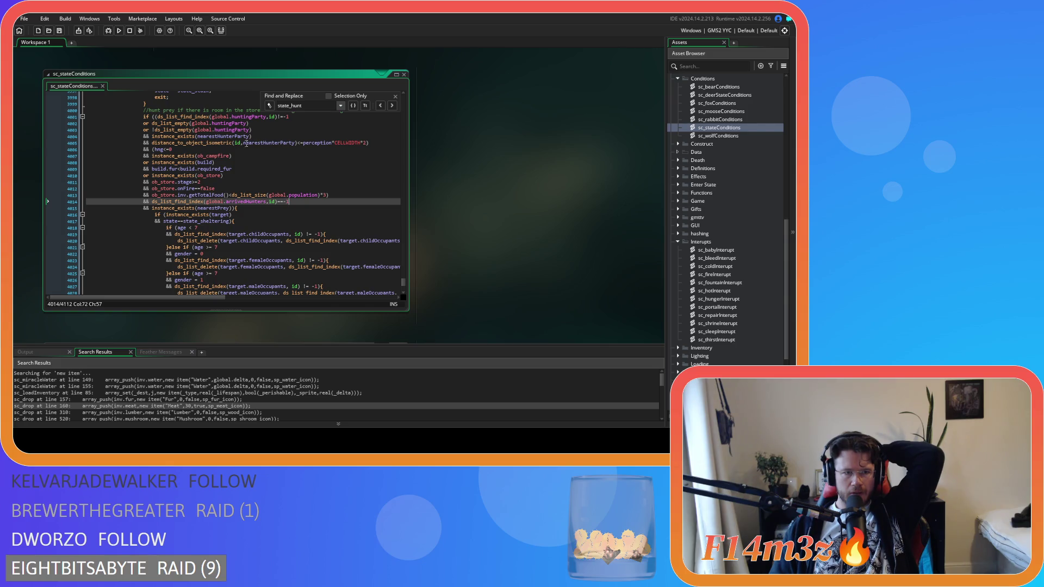
pyautogui.click(152, 149)
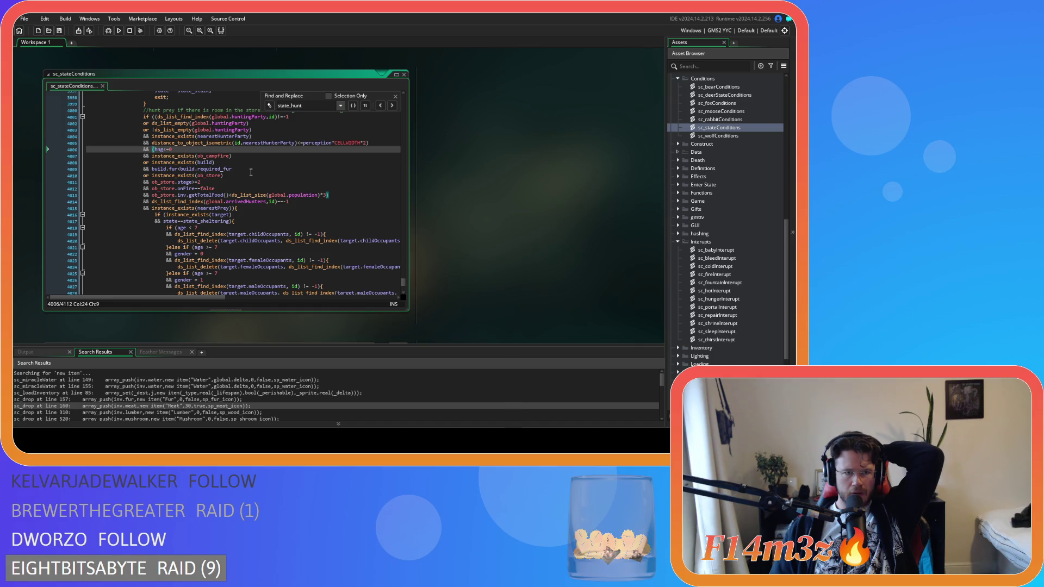
pyautogui.moveTo(192, 142)
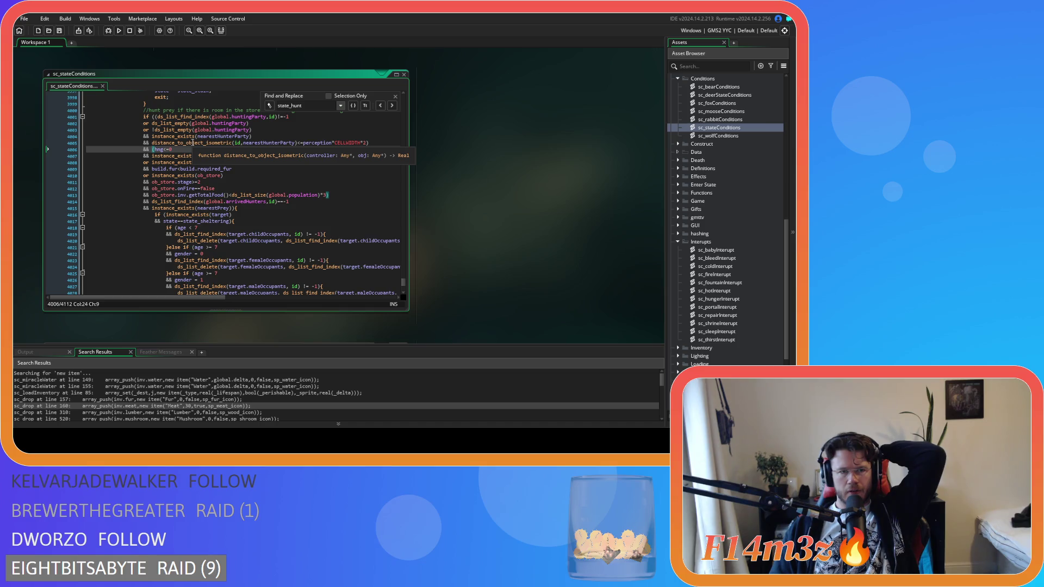
pyautogui.scroll(5, 491, 271)
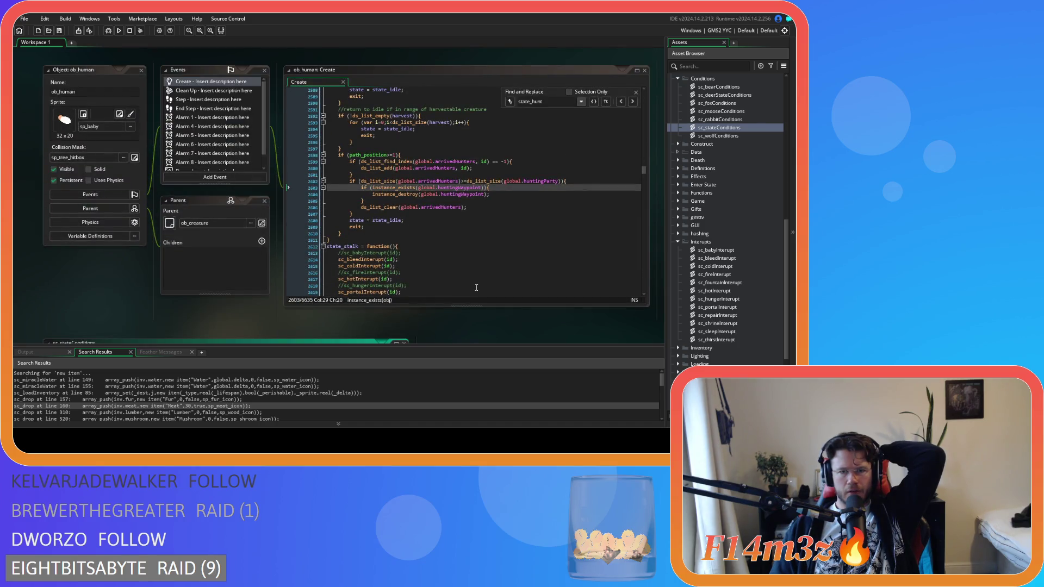
# - Check the ds_list_clear and arrivedHunters size comparison in ob_human's Create code, then return to sc_stateConditions line 4008
pyautogui.scroll(-5, 459, 324)
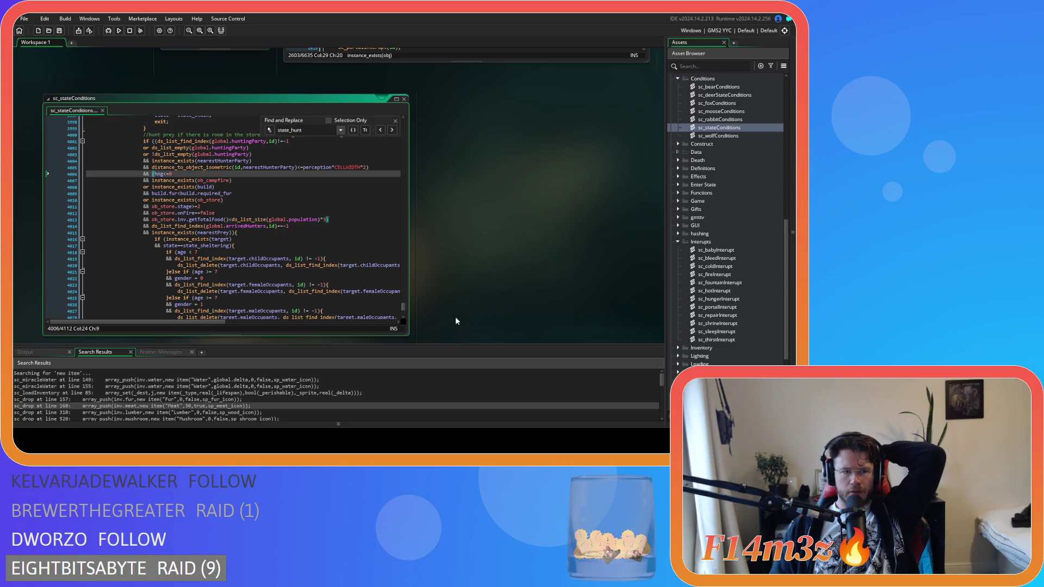
pyautogui.scroll(5, 500, 280)
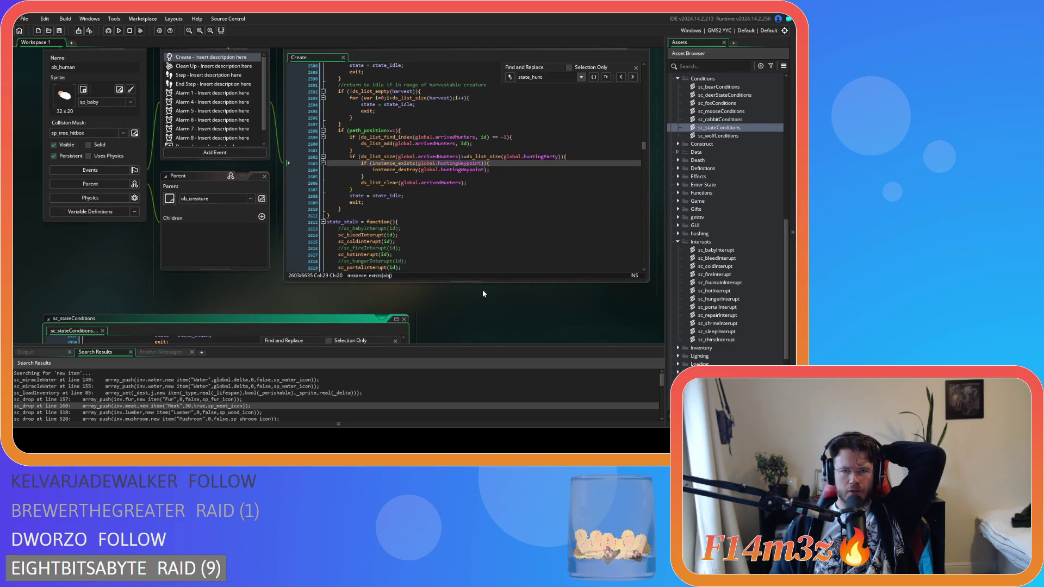
pyautogui.click(472, 182)
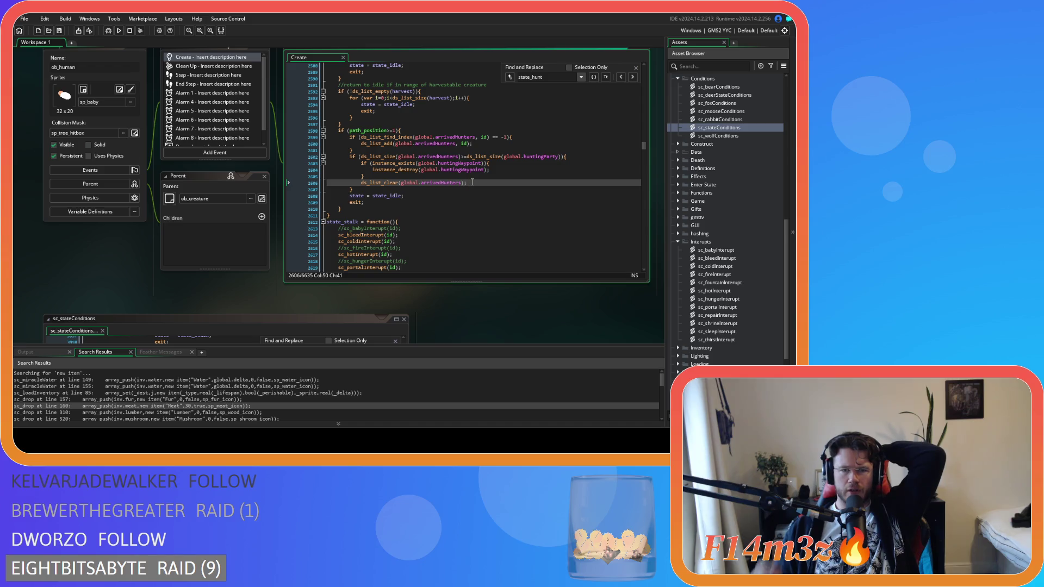
pyautogui.click(581, 154)
pyautogui.scroll(-1, 478, 318)
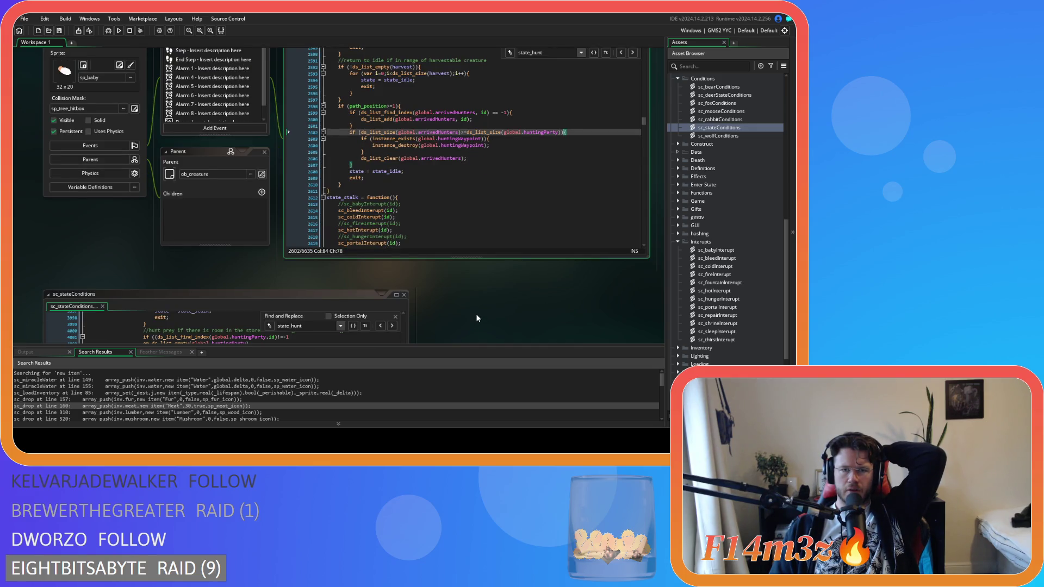
pyautogui.scroll(-8, 478, 317)
pyautogui.click(329, 189)
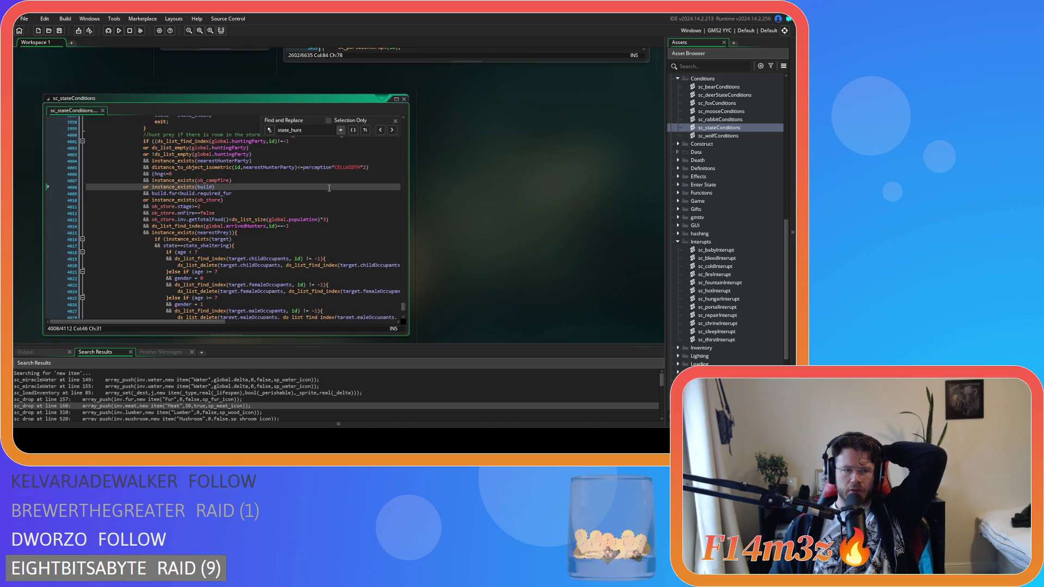
pyautogui.scroll(1, 329, 188)
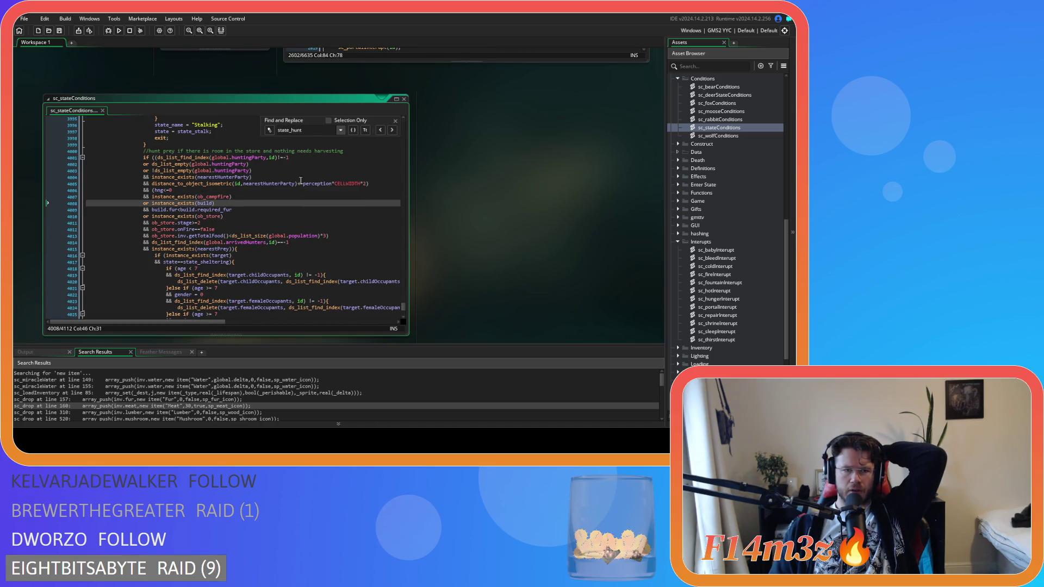
pyautogui.moveTo(289, 158); pyautogui.dragTo(233, 159)
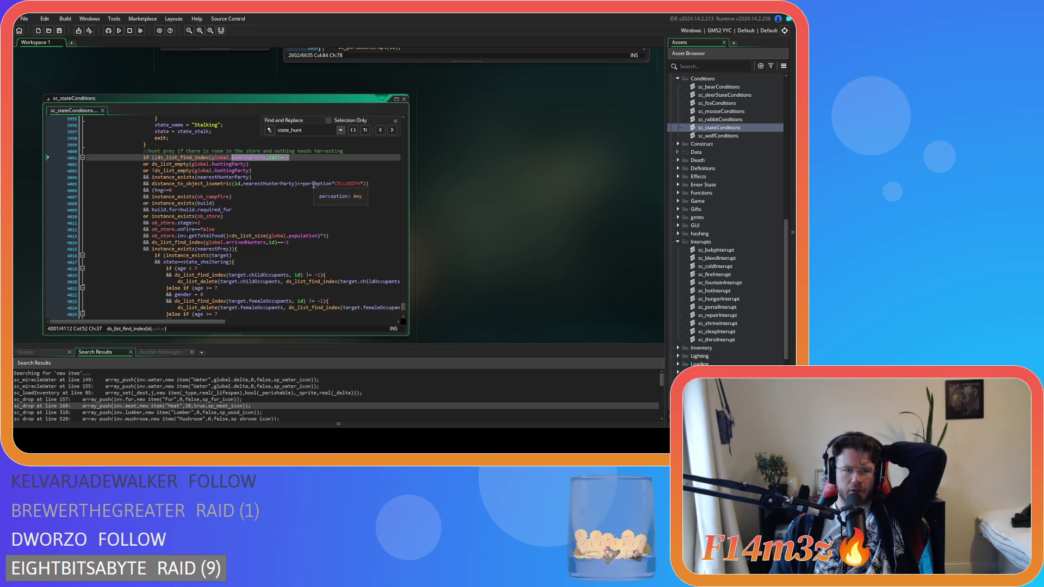
pyautogui.click(377, 183)
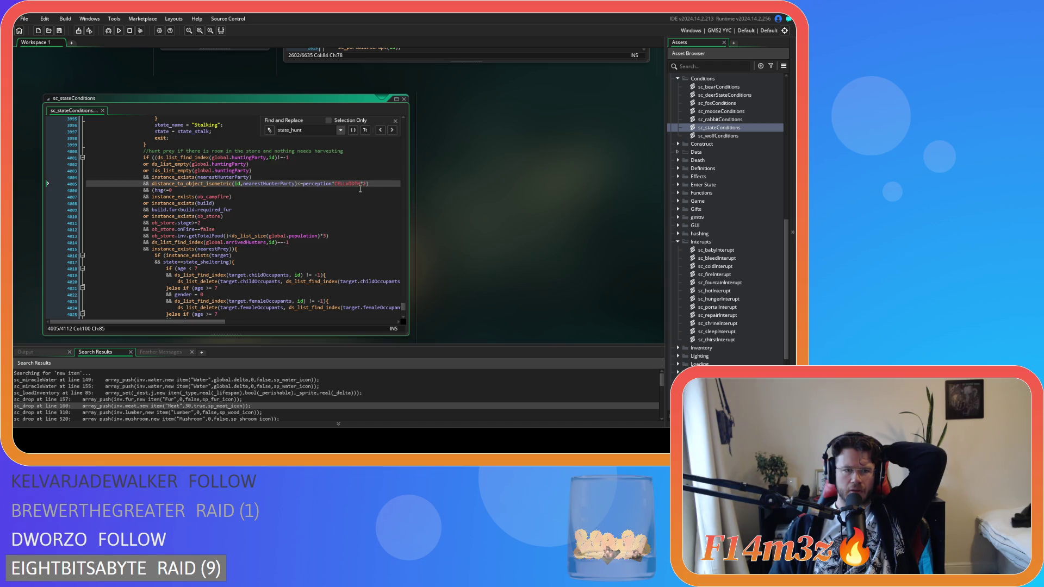
pyautogui.tripleClick(260, 211)
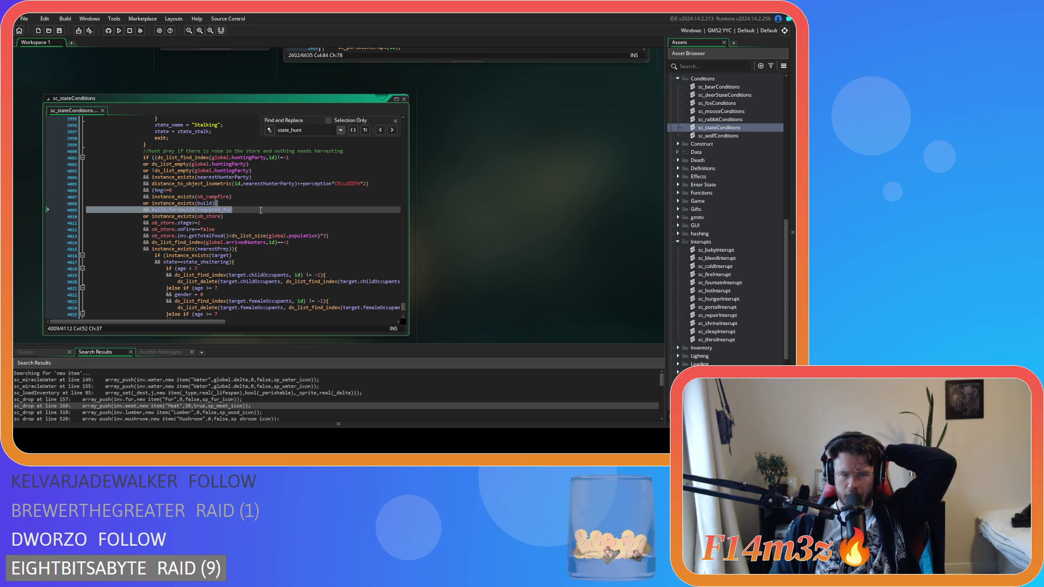
pyautogui.click(281, 242)
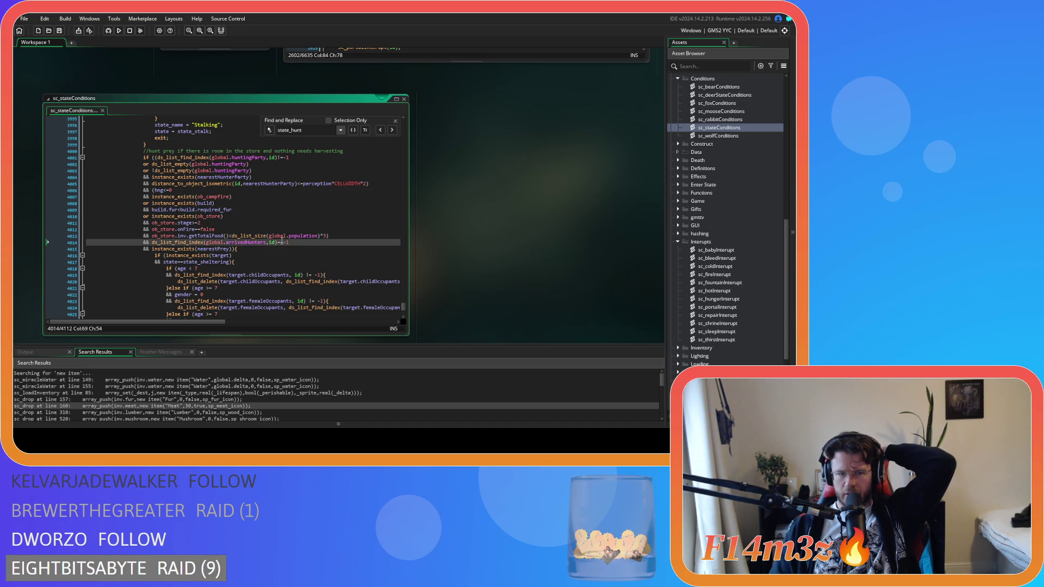
pyautogui.scroll(-10, 281, 242)
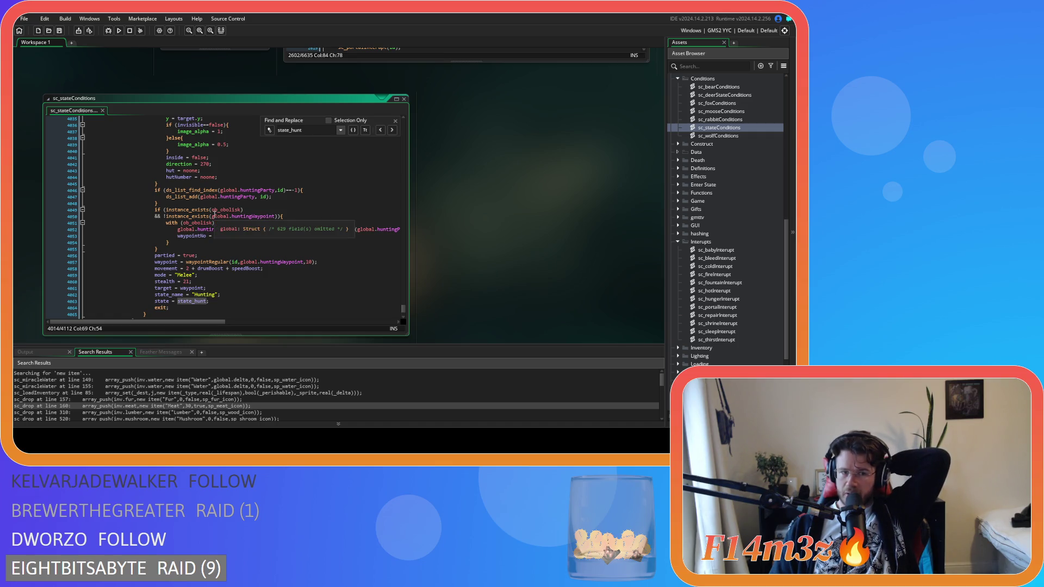
pyautogui.moveTo(236, 236)
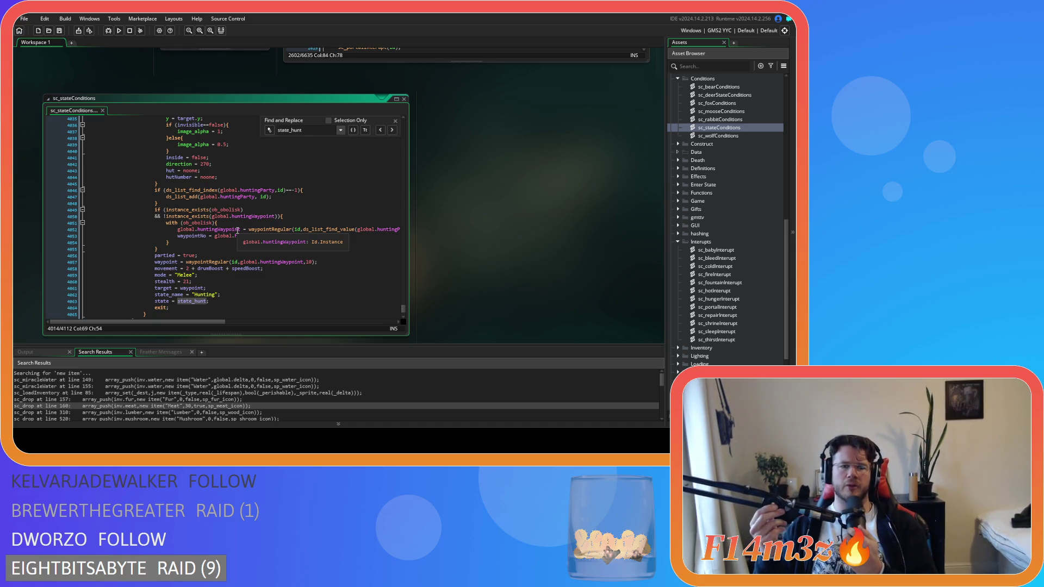
pyautogui.moveTo(269, 264)
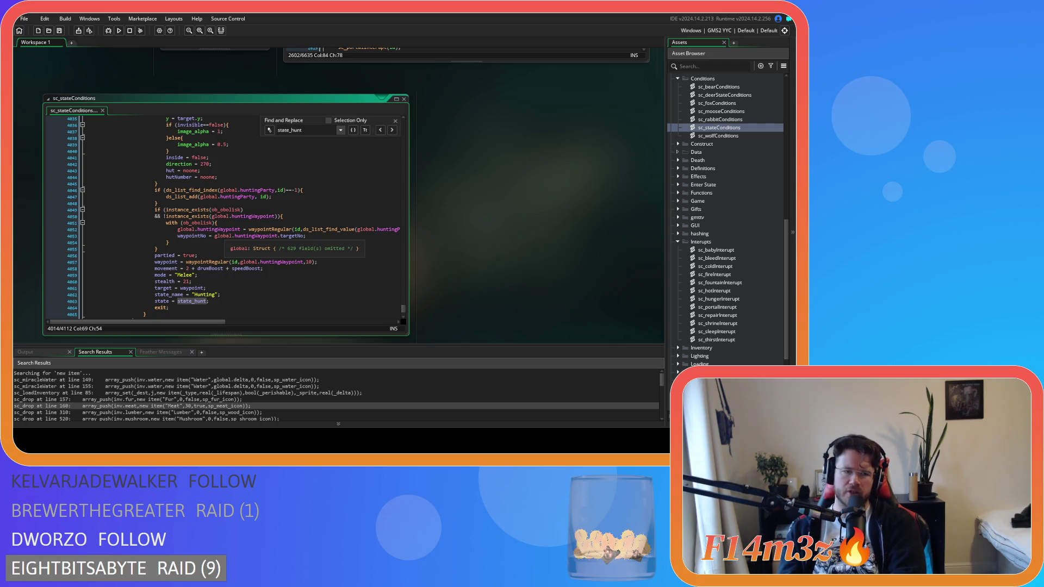
pyautogui.click(188, 262)
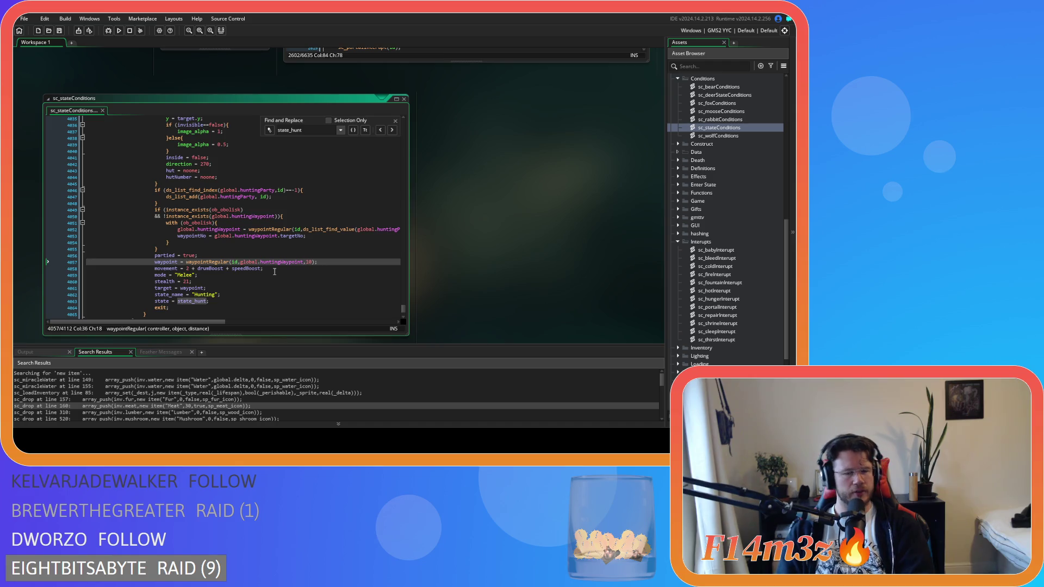
pyautogui.scroll(12, 275, 272)
pyautogui.moveTo(289, 226); pyautogui.dragTo(244, 226)
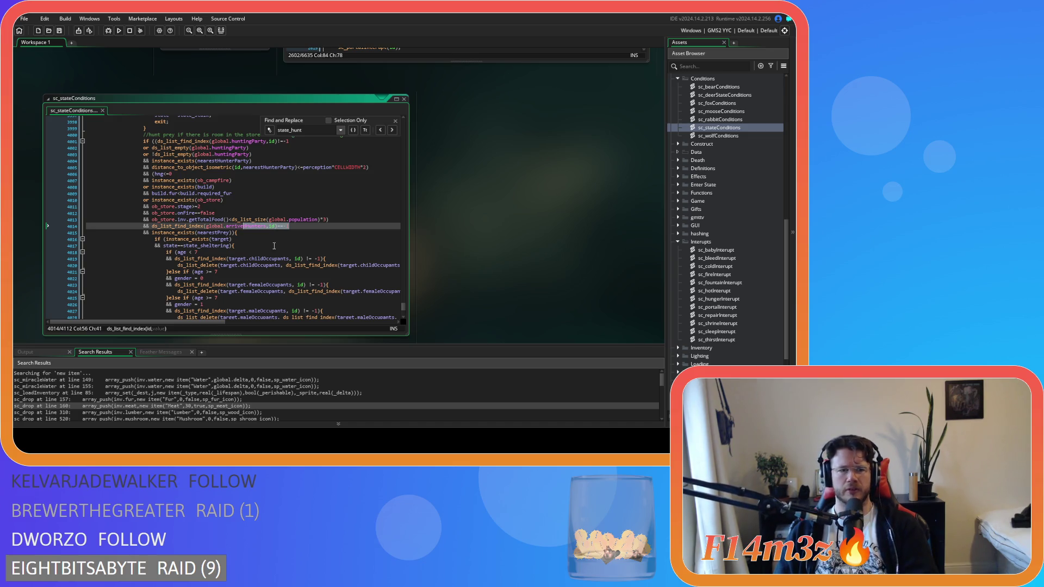
pyautogui.scroll(-13, 274, 246)
pyautogui.scroll(12, 274, 246)
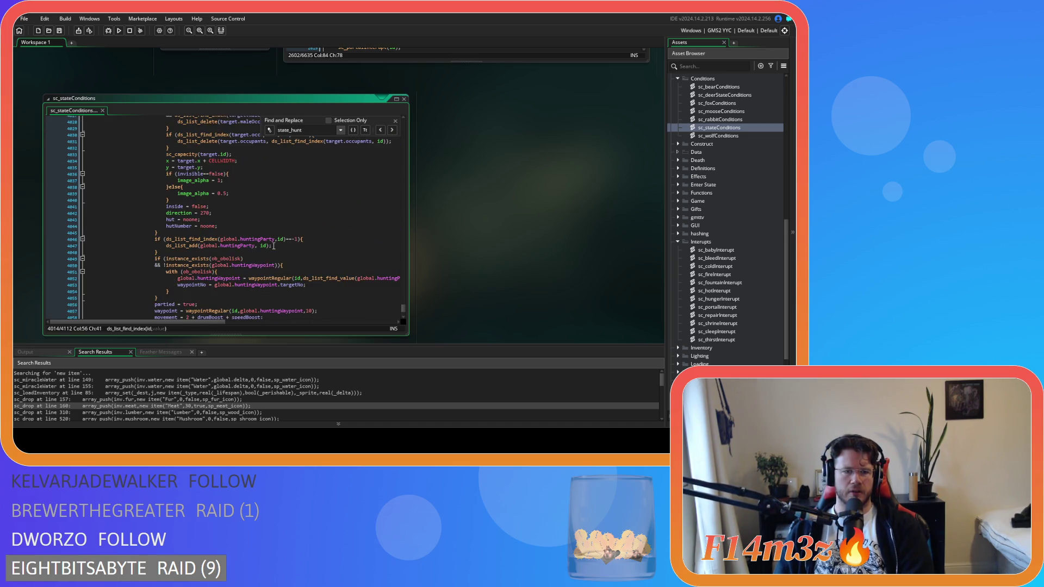
pyautogui.scroll(3, 274, 246)
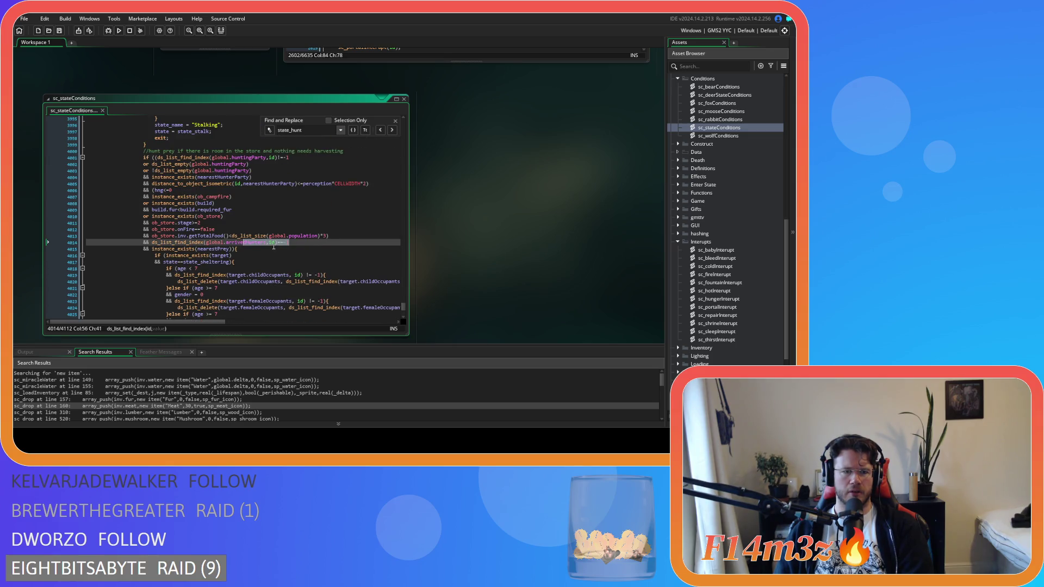
pyautogui.click(349, 235)
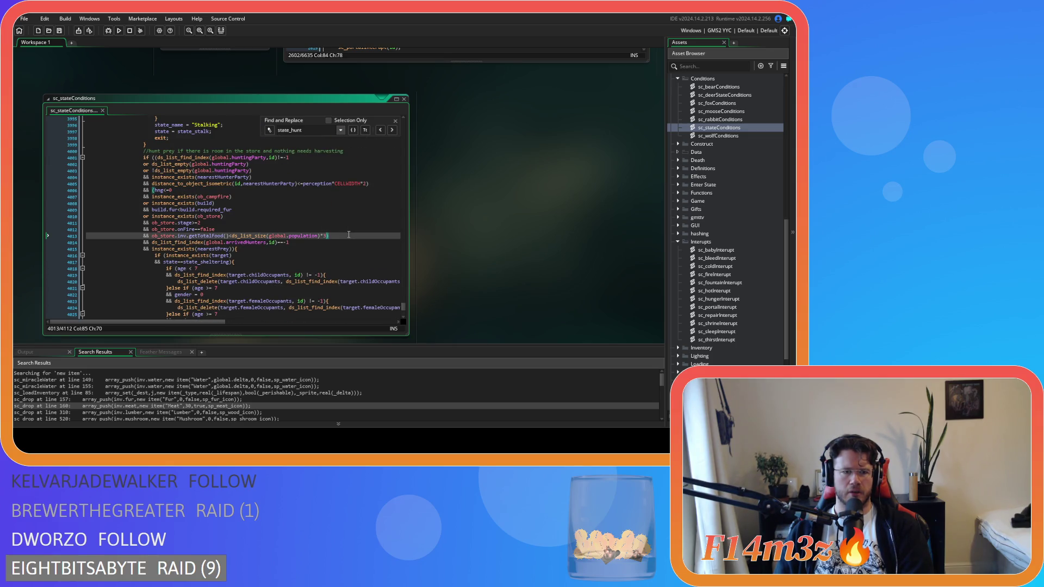
pyautogui.click(384, 185)
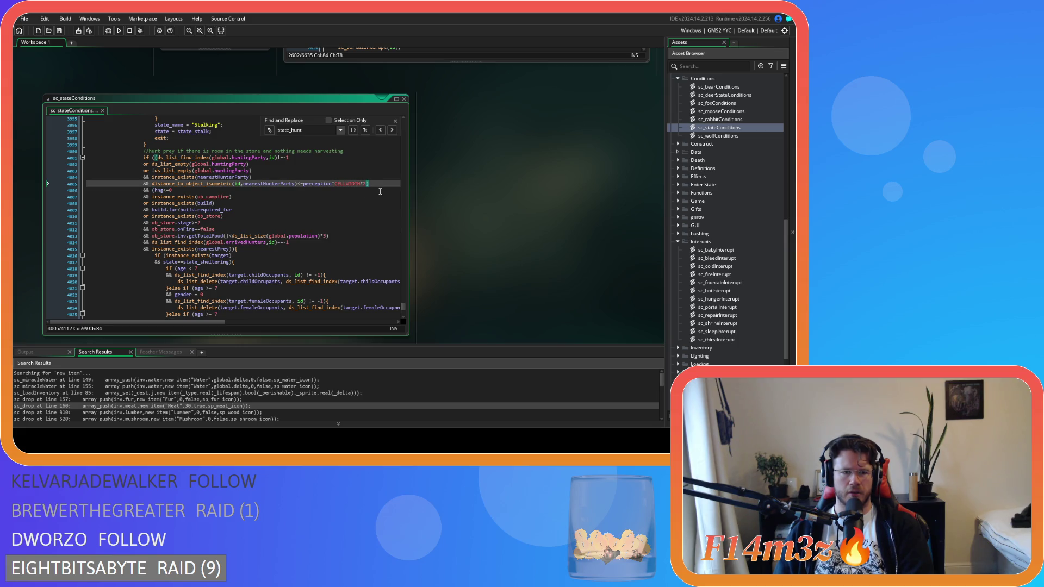
pyautogui.click(364, 235)
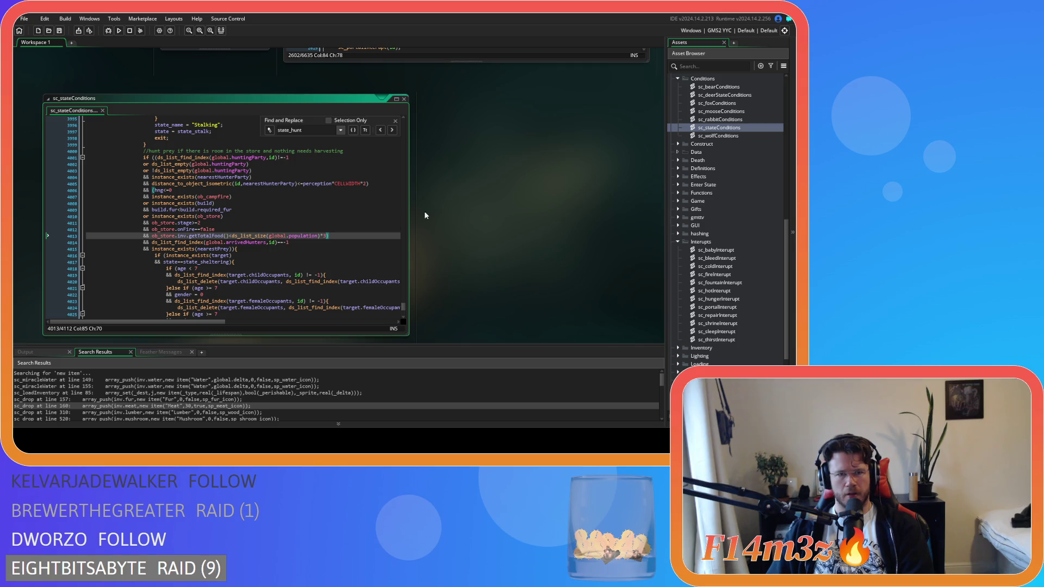
pyautogui.click(396, 120)
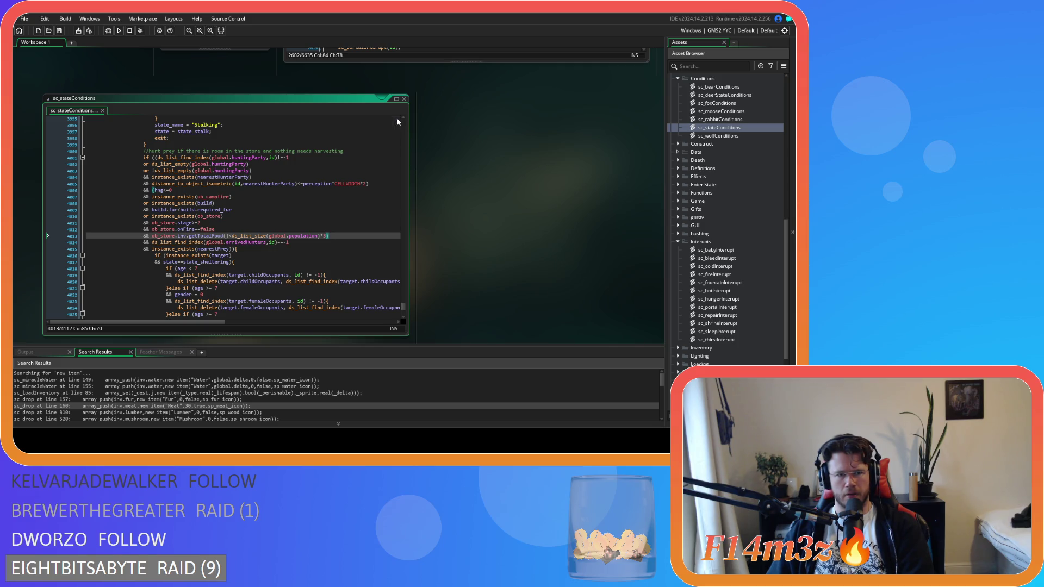
pyautogui.click(340, 248)
pyautogui.press('Left')
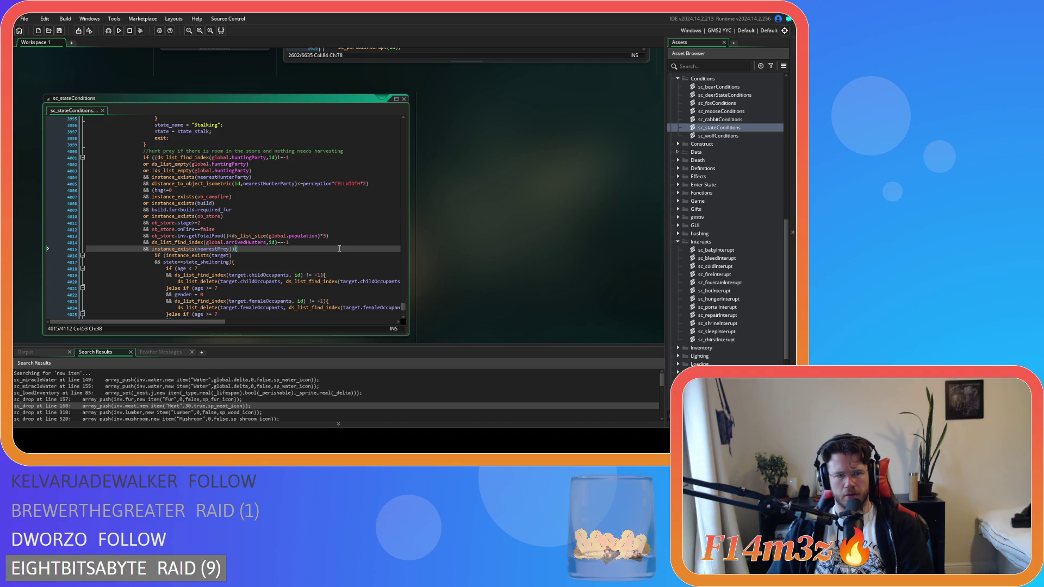
pyautogui.click(307, 243)
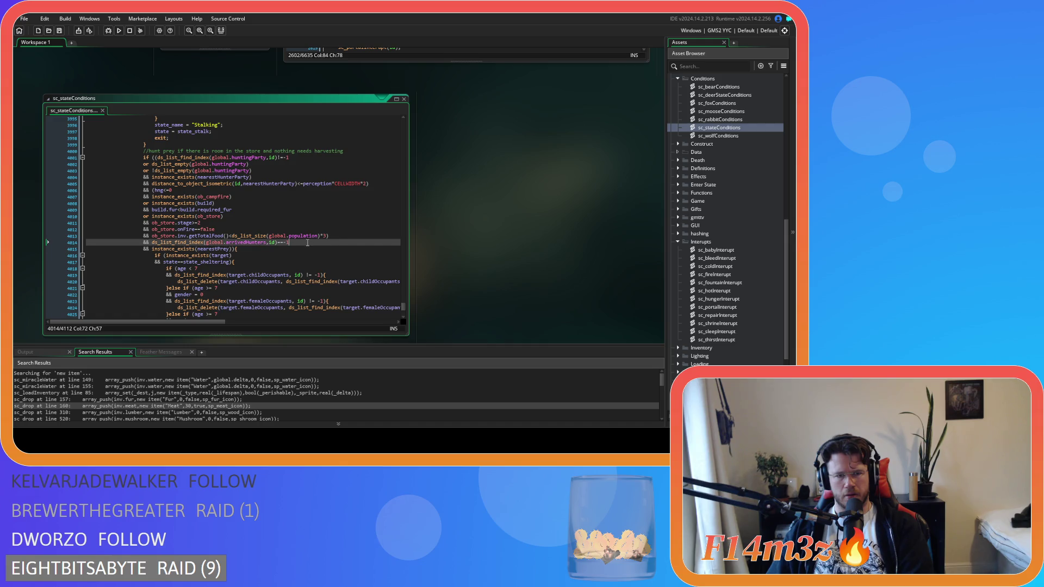
pyautogui.moveTo(307, 243); pyautogui.dragTo(154, 242)
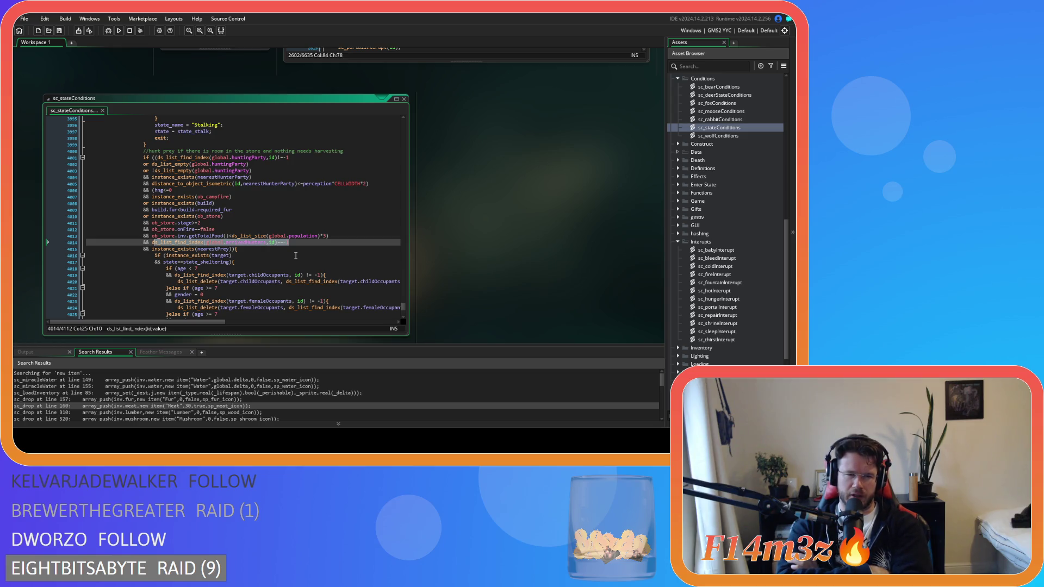
pyautogui.scroll(3, 521, 290)
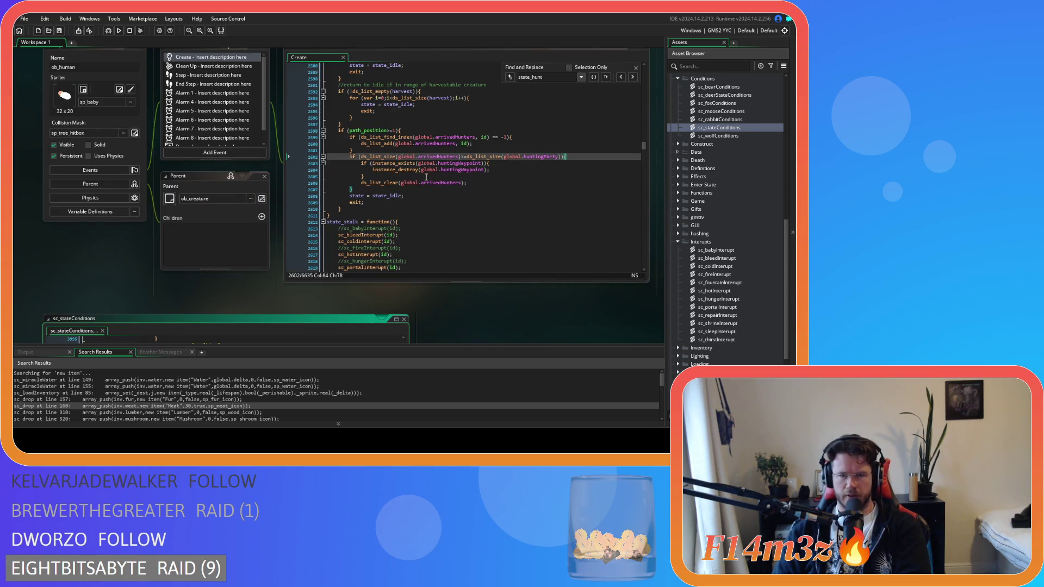
pyautogui.moveTo(397, 137); pyautogui.dragTo(466, 170)
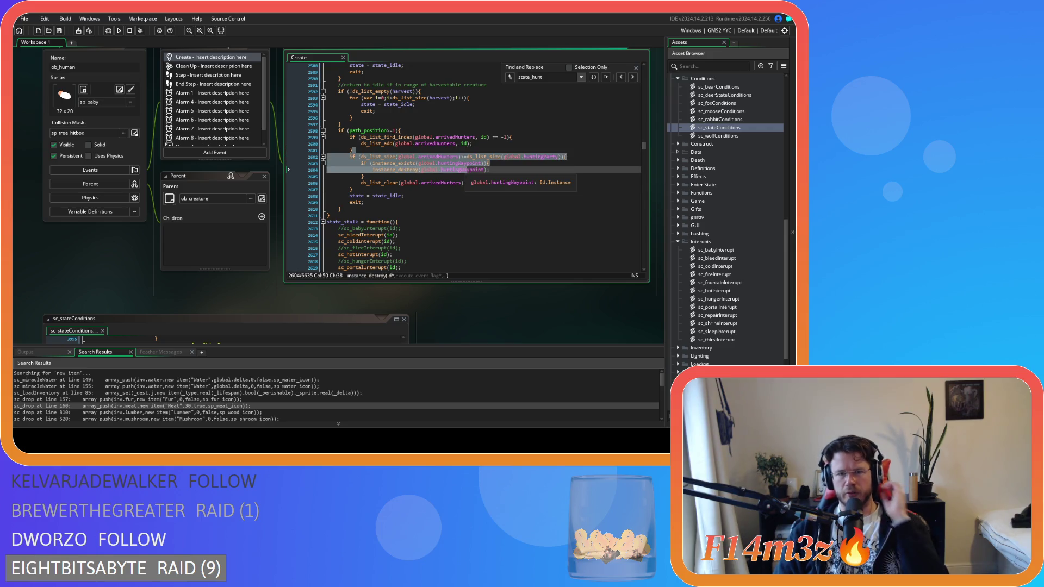
pyautogui.click(467, 170)
pyautogui.press('Down')
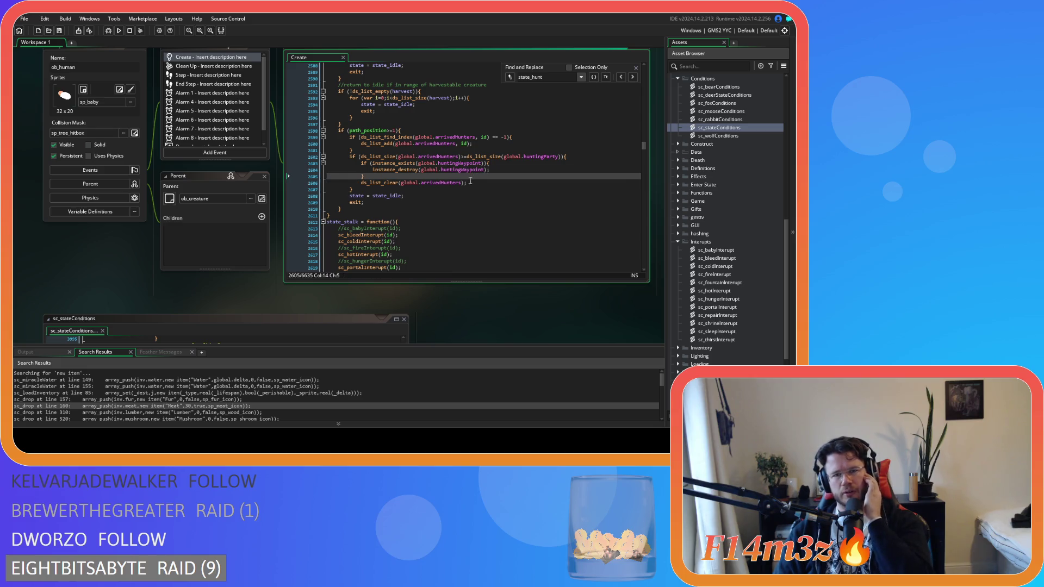
pyautogui.moveTo(490, 183); pyautogui.dragTo(361, 187)
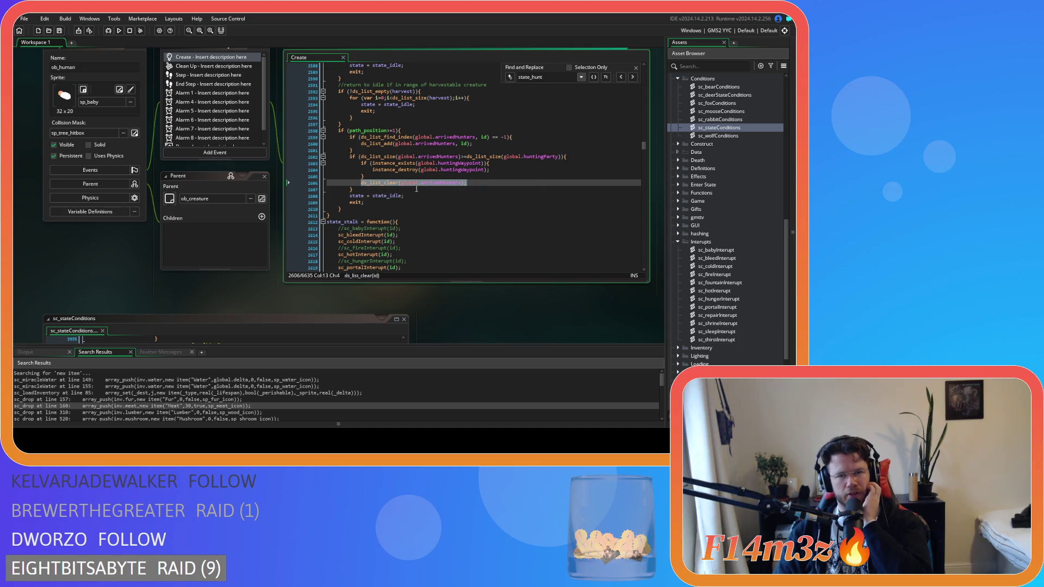
pyautogui.scroll(-3, 417, 189)
pyautogui.scroll(-4, 502, 253)
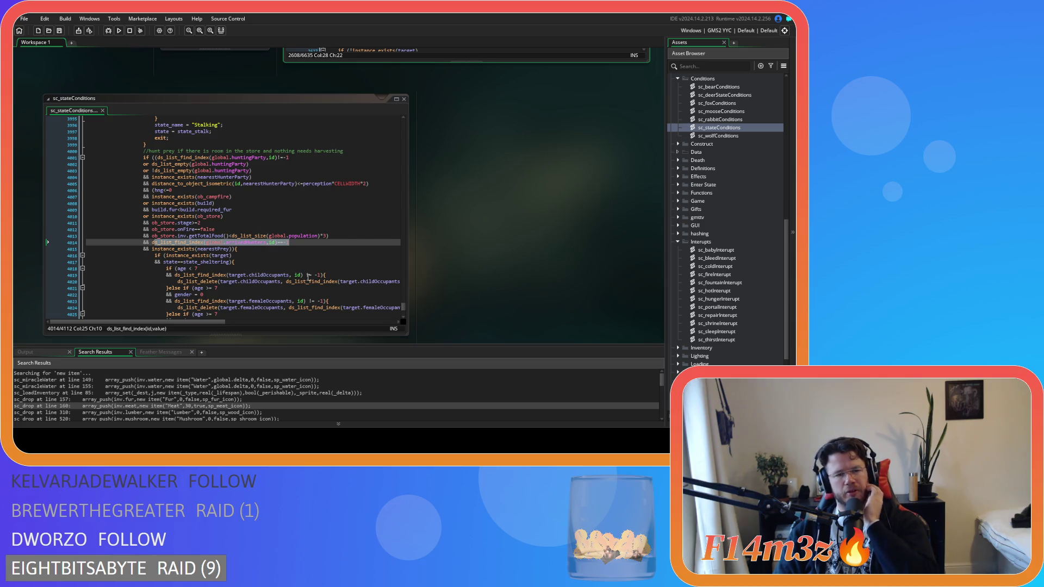
pyautogui.scroll(-10, 309, 277)
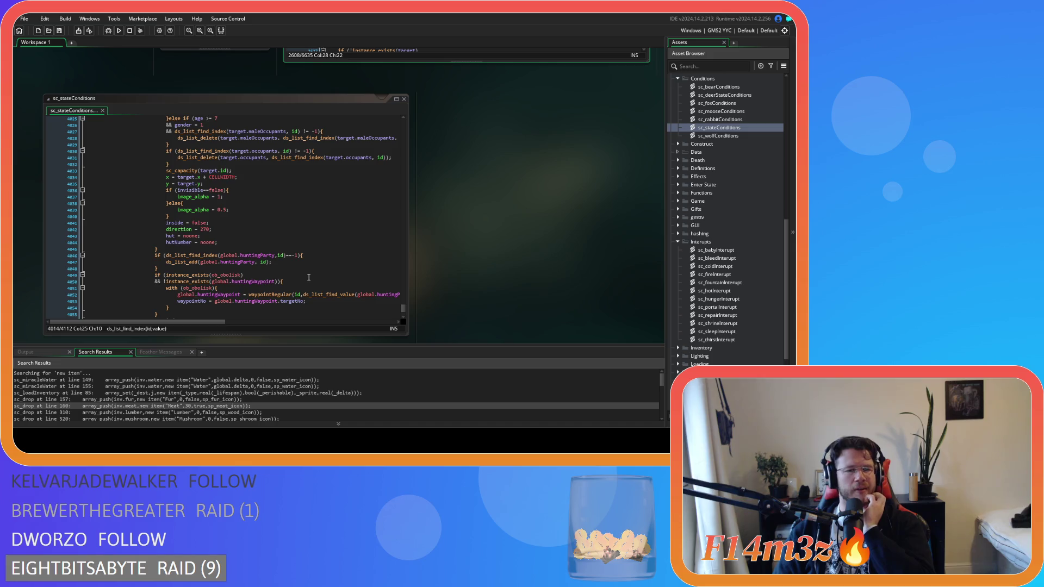
pyautogui.scroll(9, 308, 277)
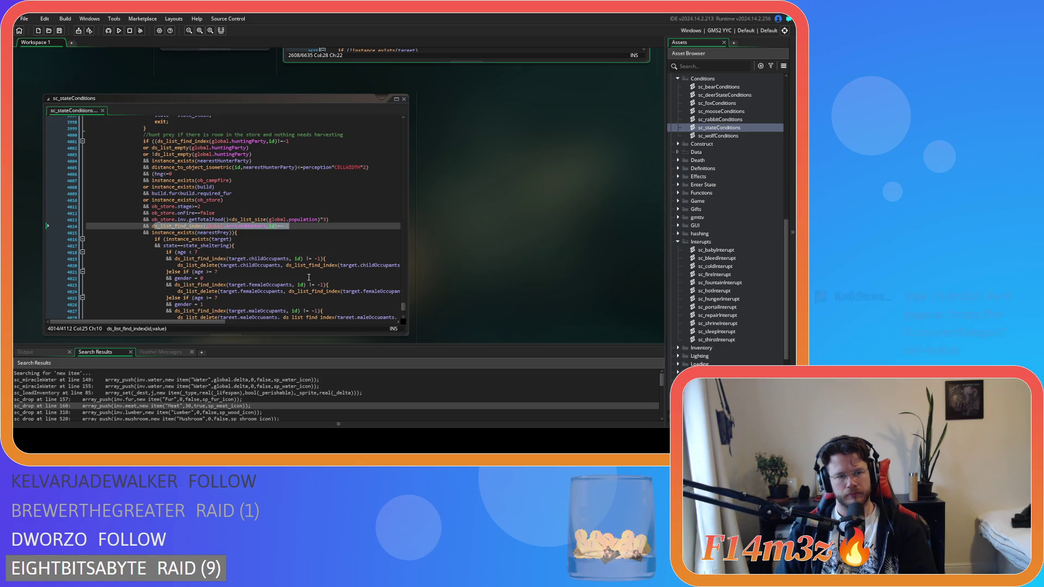
pyautogui.scroll(-2, 268, 250)
pyautogui.scroll(-7, 268, 251)
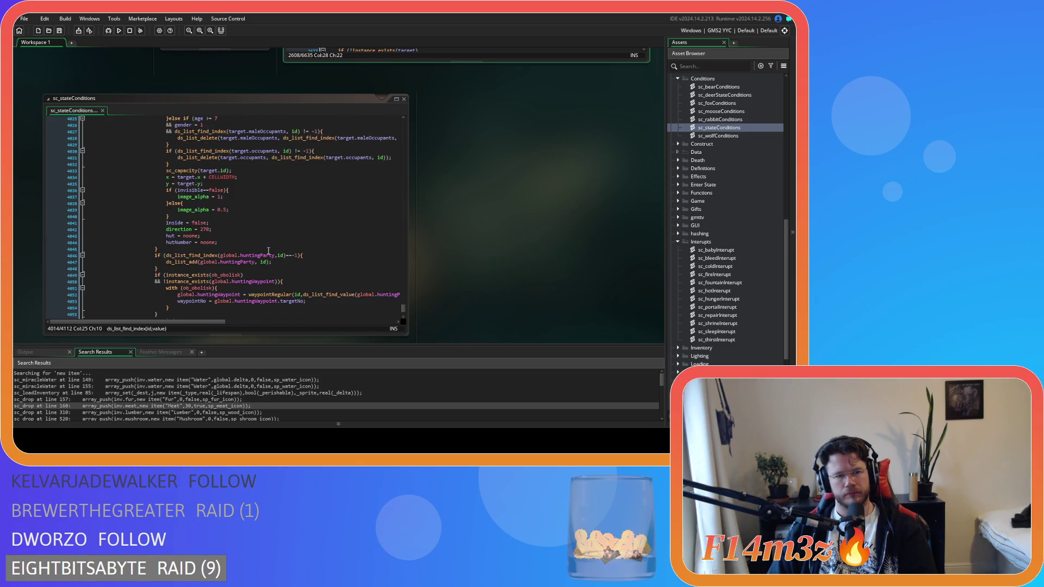
pyautogui.scroll(7, 268, 251)
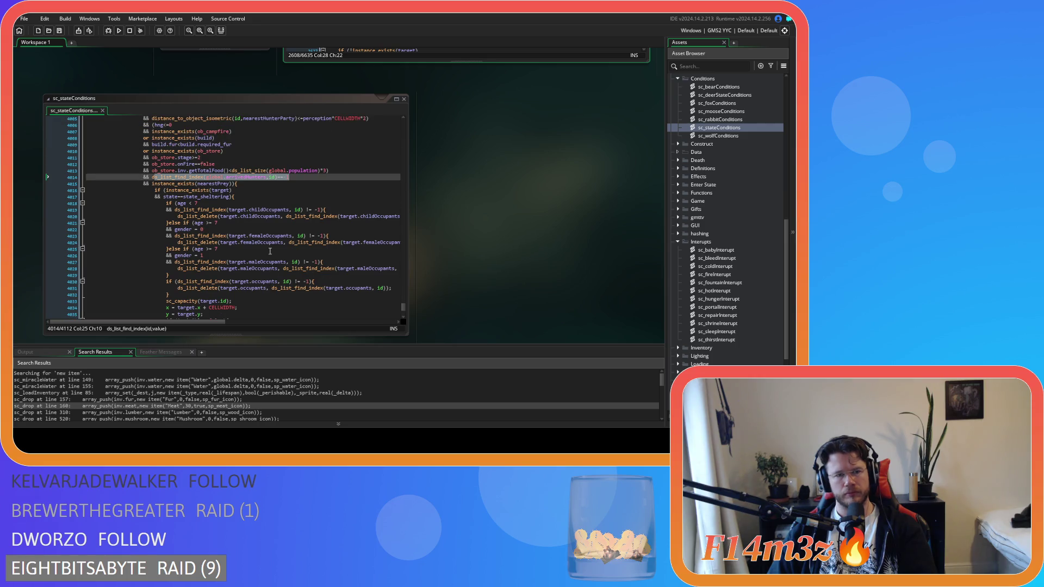
pyautogui.click(293, 196)
# - Compare the arrivedHunters and nearestPrey check lines (4014–4015), then scroll to ob_human's Create code
pyautogui.click(313, 186)
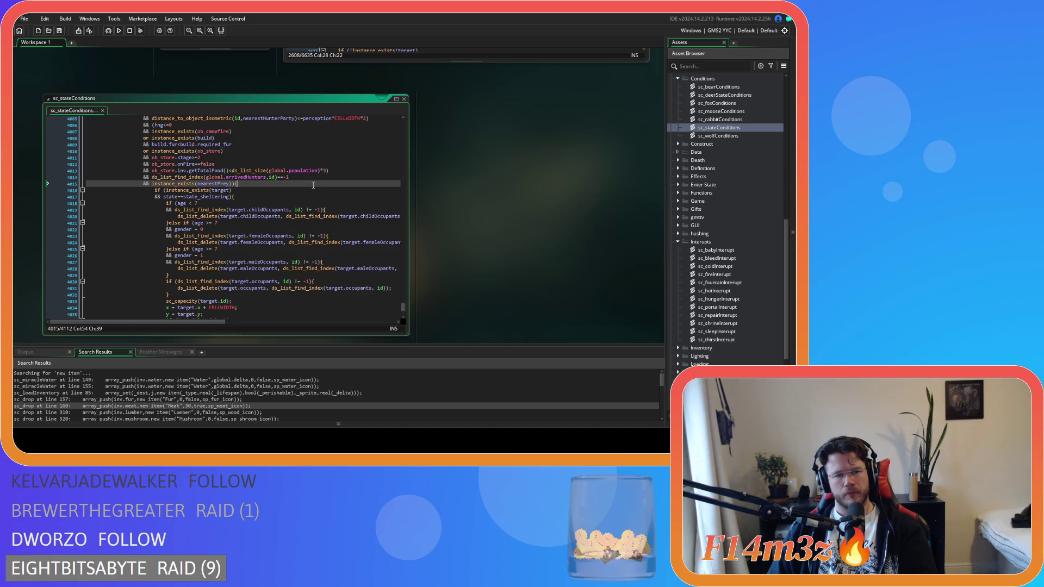
pyautogui.press('Up')
pyautogui.press('Down')
pyautogui.press('Up')
pyautogui.press('Down')
pyautogui.press('Up')
pyautogui.press('Down')
pyautogui.press('Up')
pyautogui.press('Down')
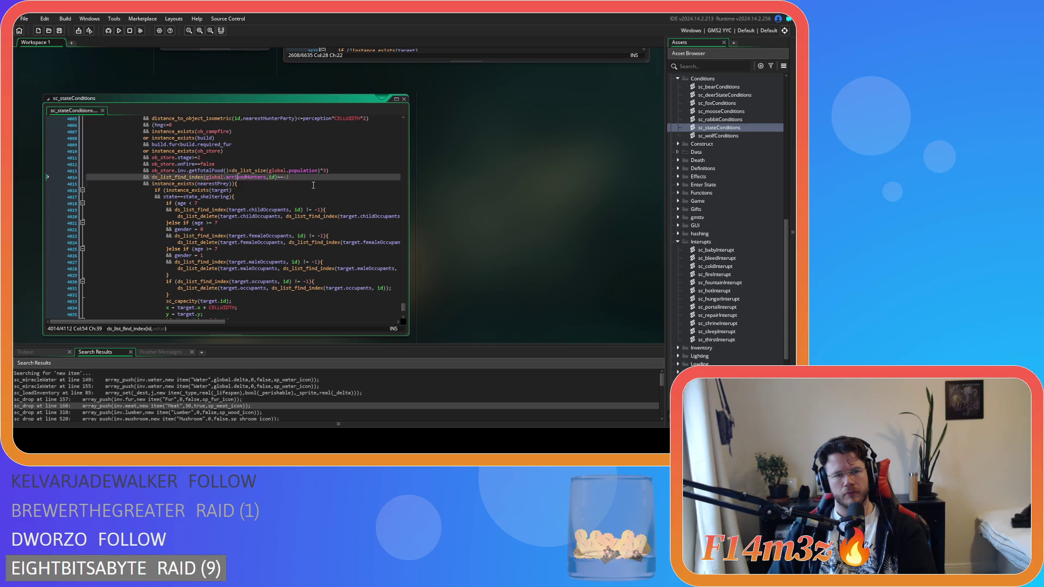
pyautogui.press('Up')
pyautogui.press('Down')
pyautogui.press('Up')
pyautogui.press('Down')
pyautogui.press('Up')
pyautogui.press('Down')
pyautogui.press('Up')
pyautogui.press('Down')
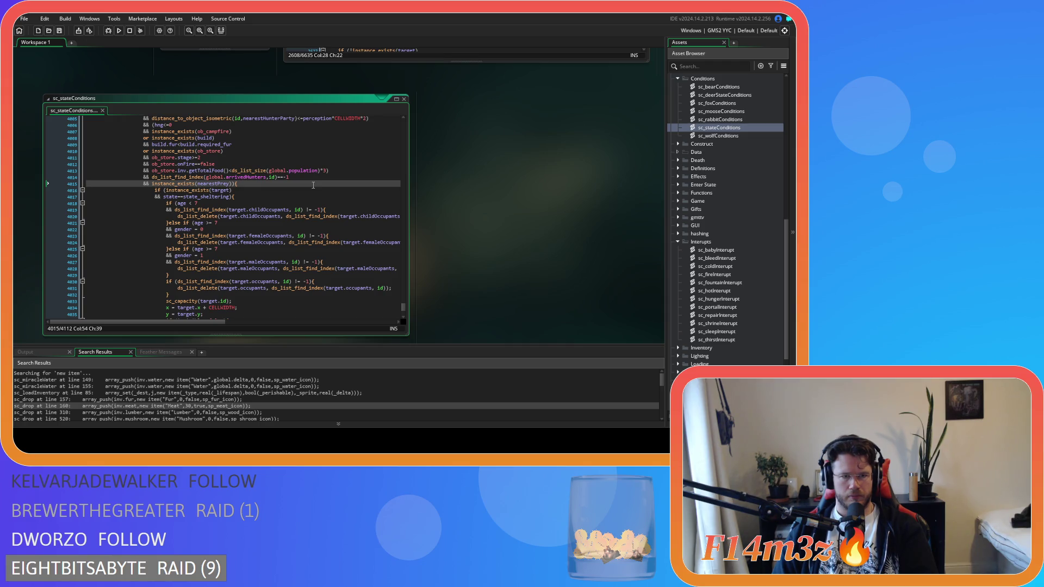
pyautogui.scroll(5, 529, 257)
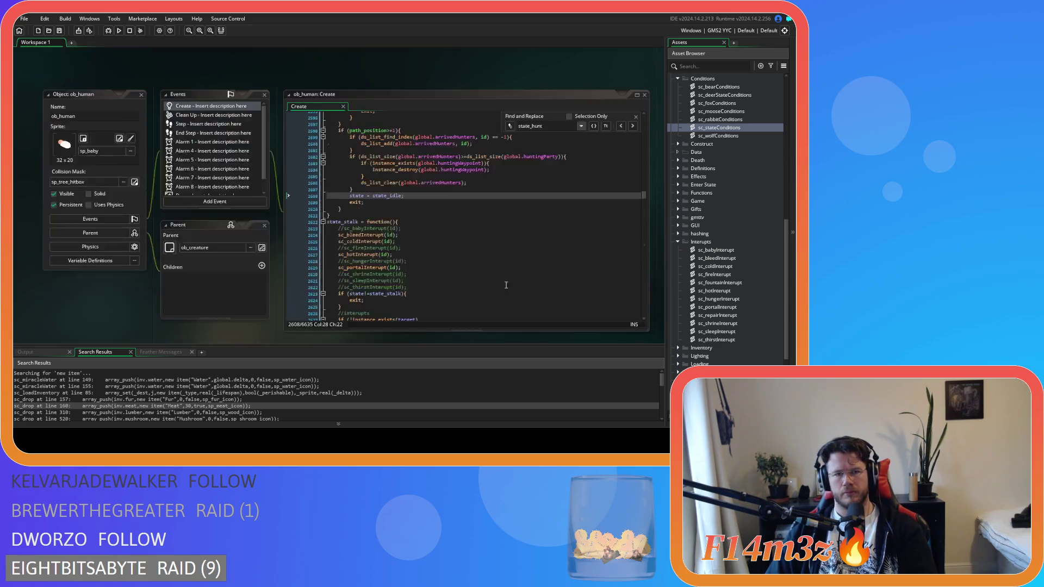
# - Expand the Game folder under Scripts in the Asset Browser to reveal sc_leaveParty
pyautogui.scroll(-5, 456, 321)
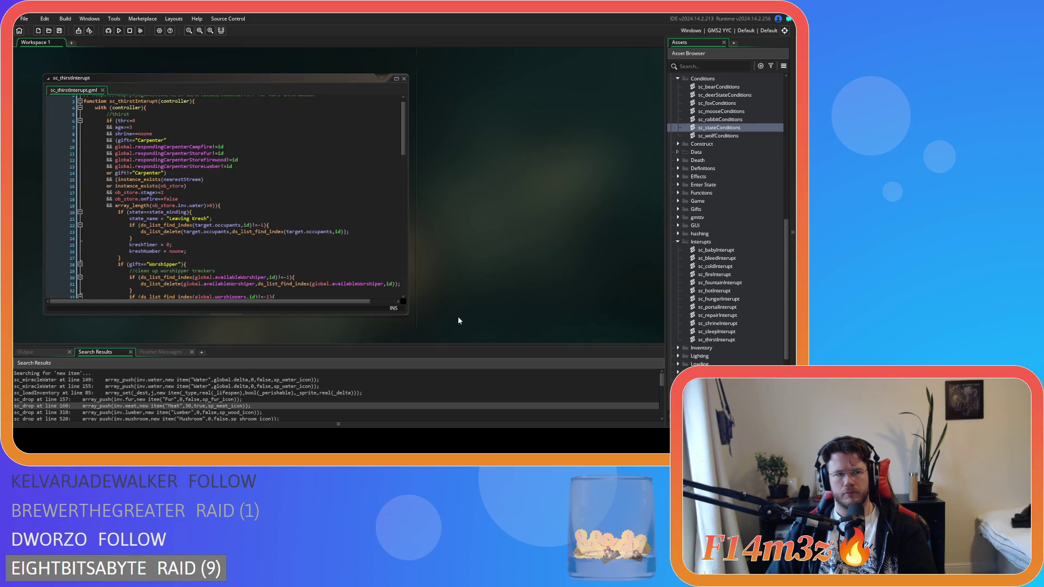
pyautogui.scroll(5, 508, 296)
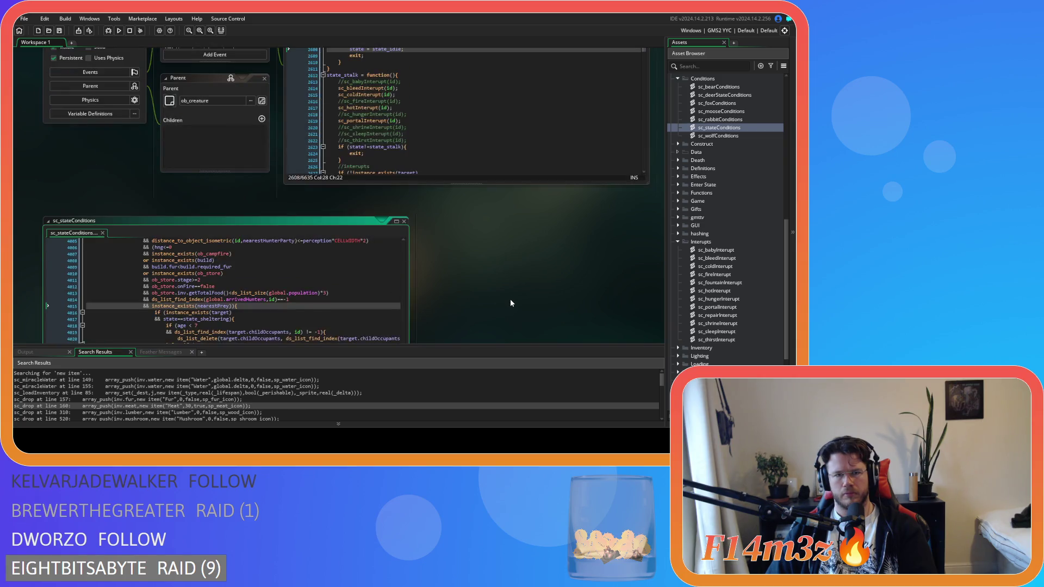
pyautogui.scroll(-6, 510, 301)
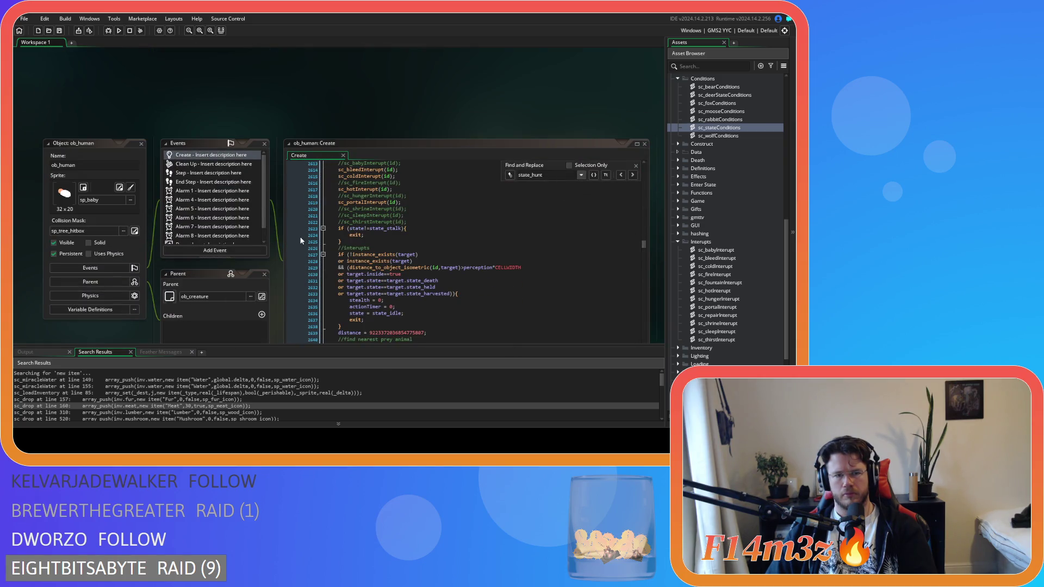
pyautogui.scroll(7, 301, 240)
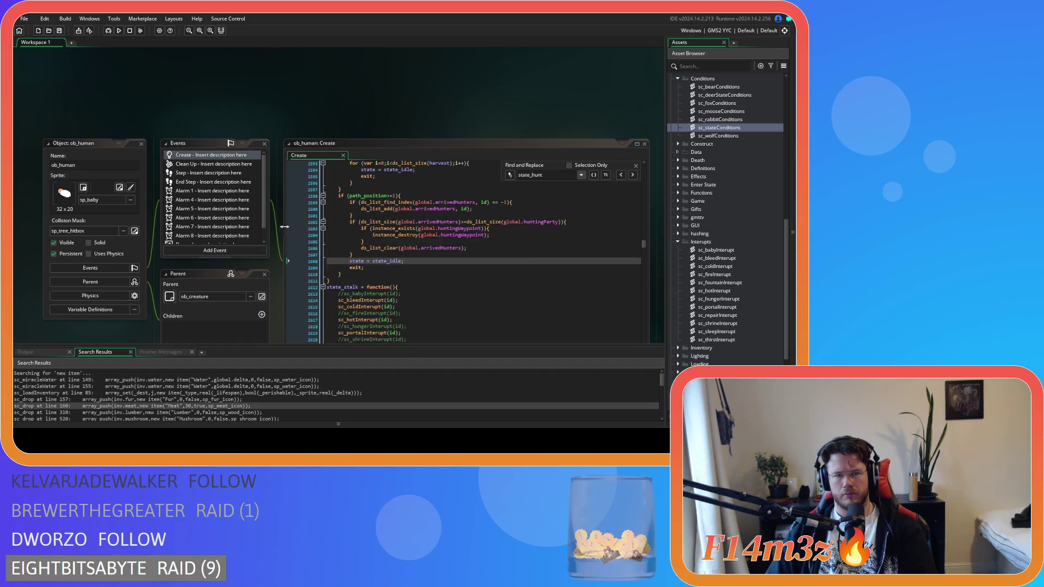
pyautogui.scroll(-6, 286, 224)
pyautogui.scroll(-4, 504, 263)
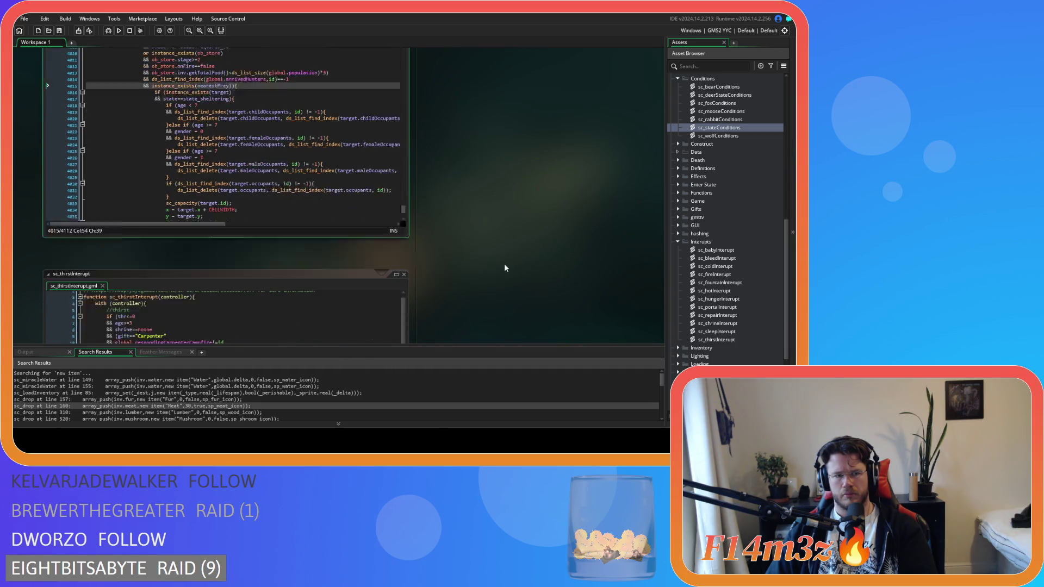
pyautogui.scroll(-5, 504, 263)
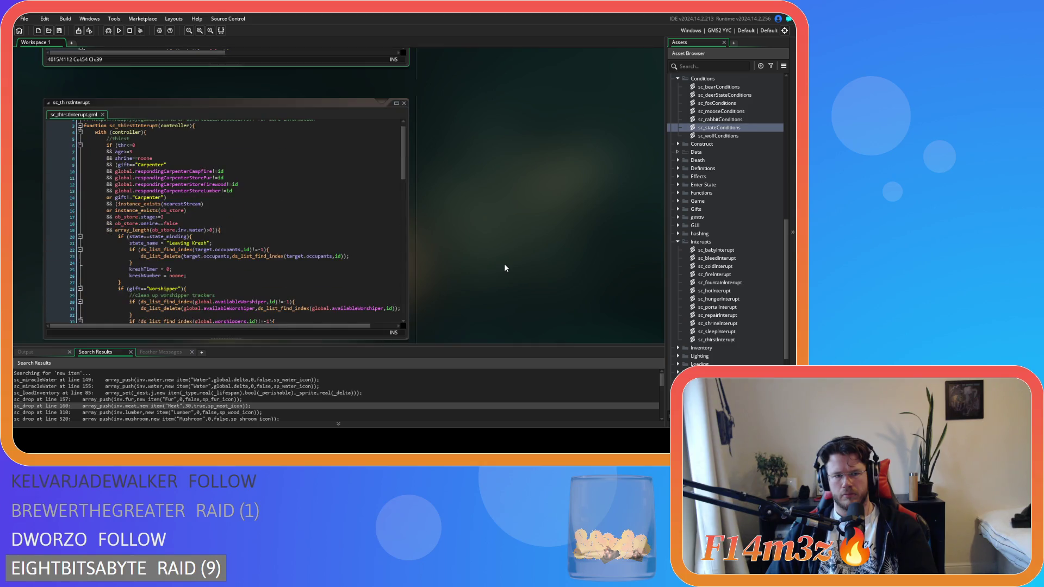
pyautogui.scroll(7, 504, 263)
pyautogui.scroll(-1, 444, 328)
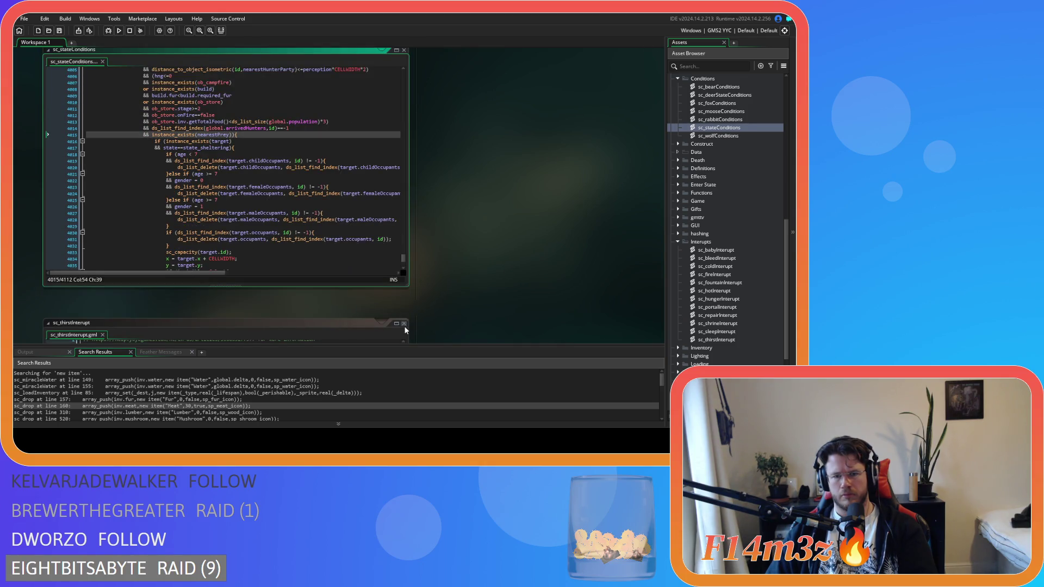
pyautogui.scroll(3, 754, 288)
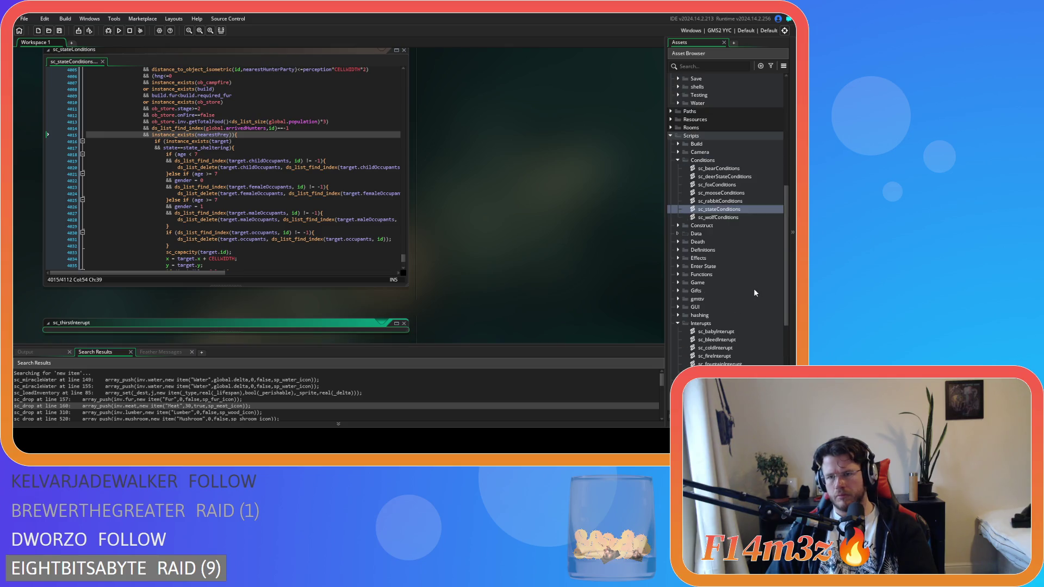
pyautogui.click(677, 283)
pyautogui.scroll(-4, 678, 282)
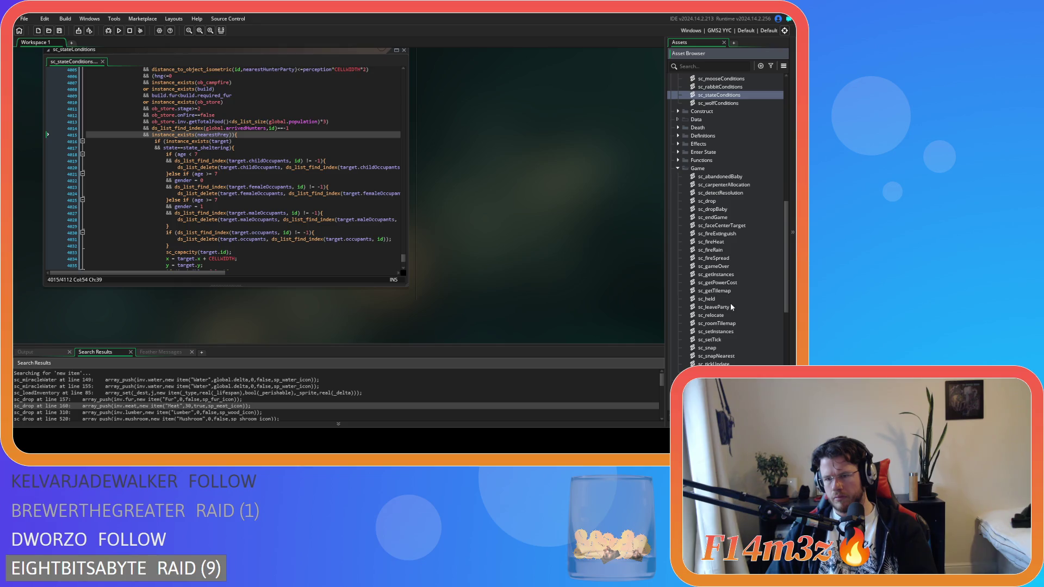
# - Open sc_leaveParty from the Asset Browser and read through its huntingParty and arrivedHunters removal code
pyautogui.doubleClick(718, 307)
pyautogui.click(247, 191)
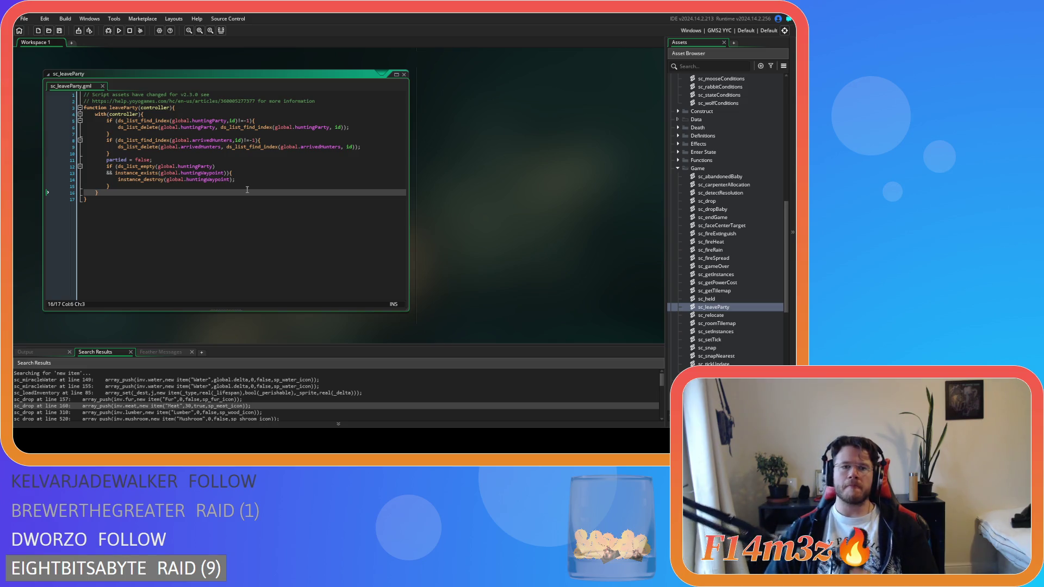
pyautogui.scroll(5, 463, 248)
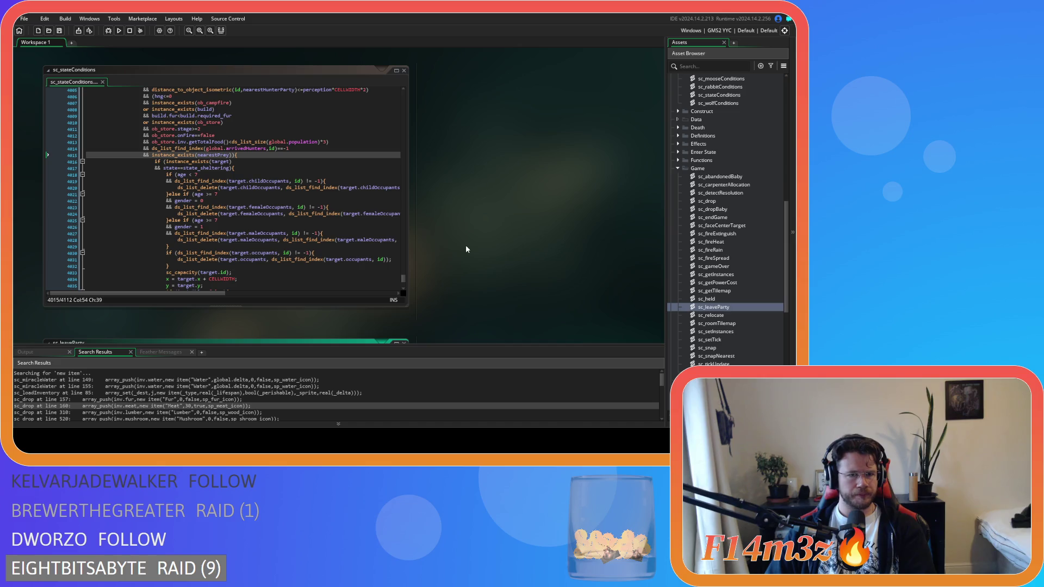
pyautogui.scroll(5, 465, 245)
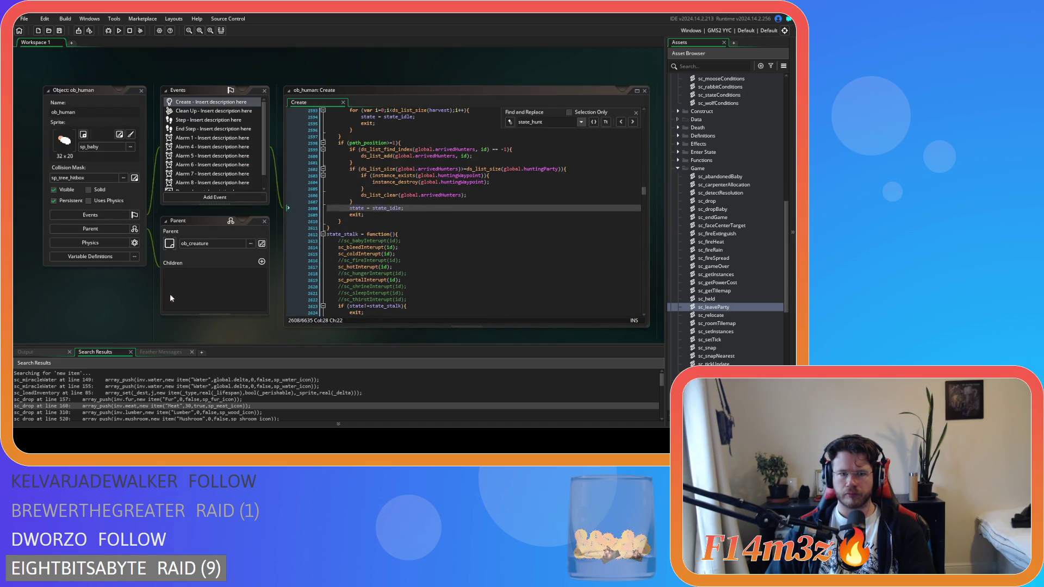
pyautogui.scroll(-10, 475, 281)
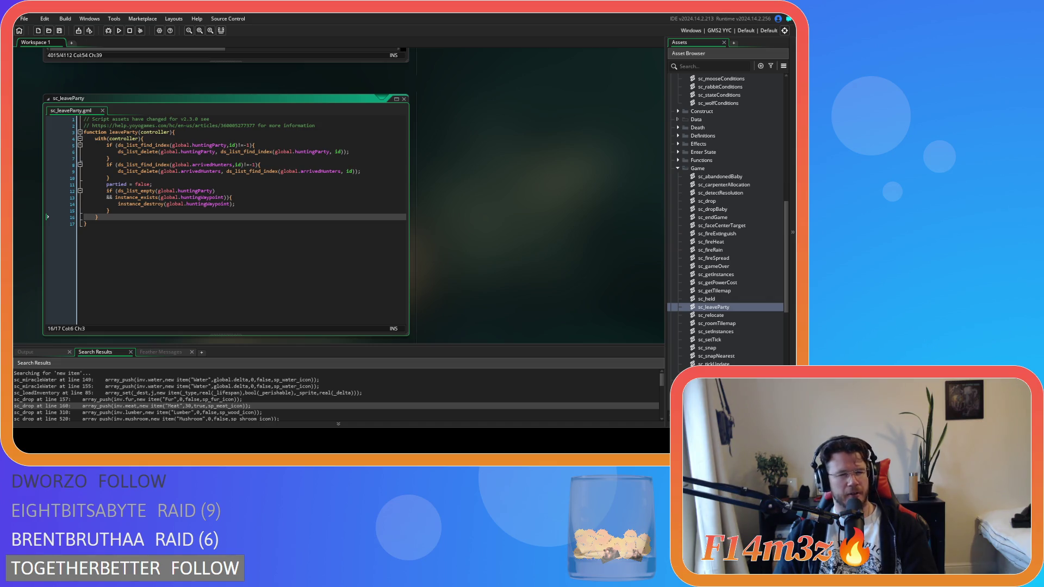
# - Review sc_leaveParty's waypoint check and instance_destroy lines, then select the arrivedHunters check on line 4014
pyautogui.click(85, 223)
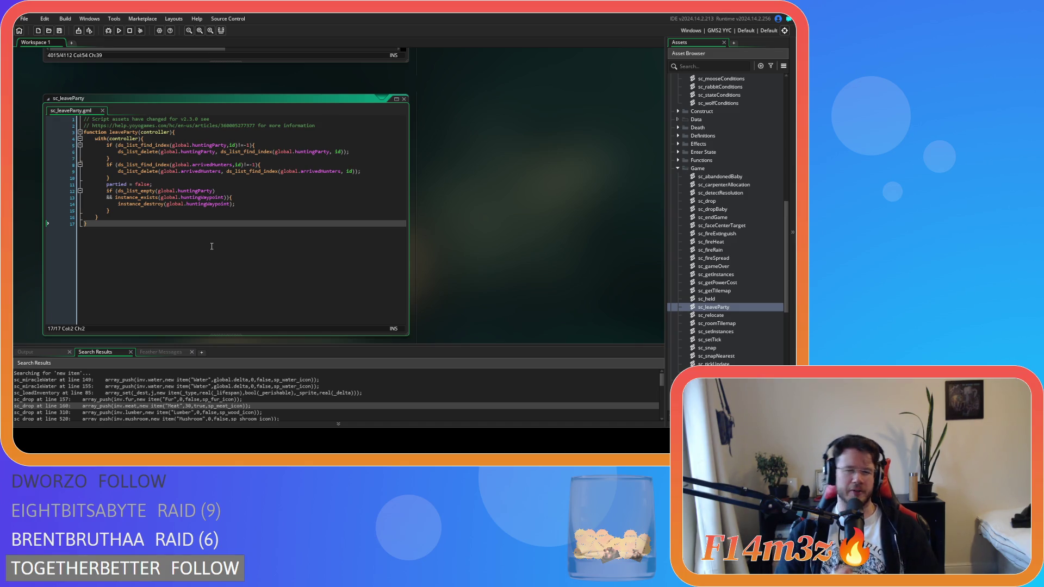
pyautogui.click(227, 218)
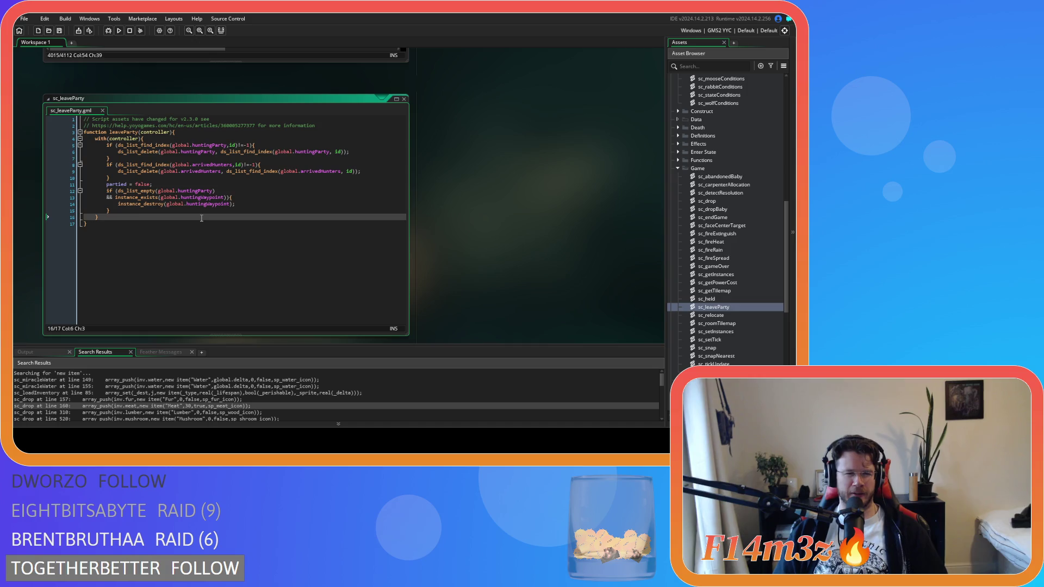
pyautogui.click(250, 204)
pyautogui.scroll(-1, 463, 254)
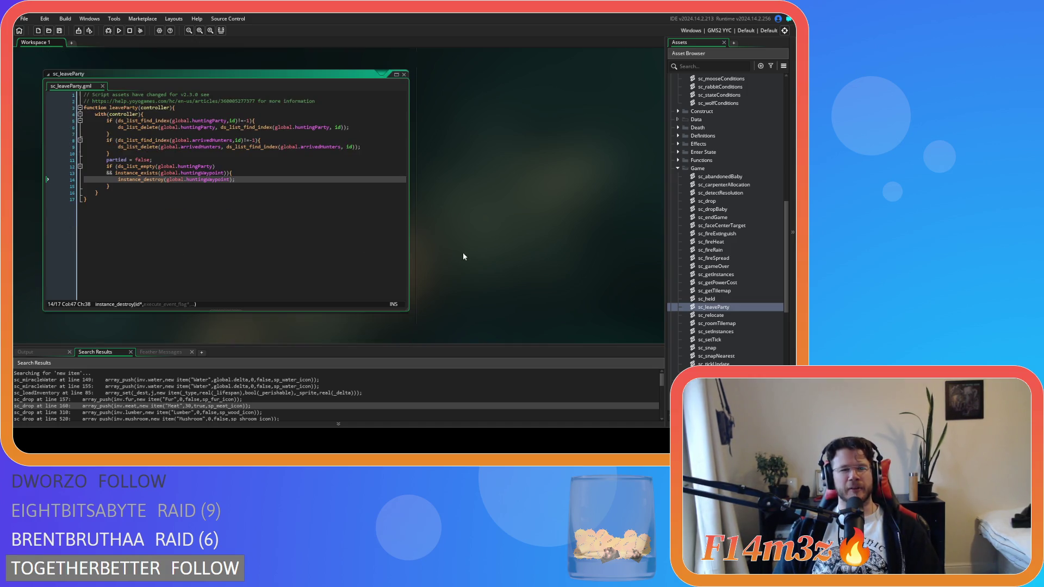
pyautogui.click(290, 170)
pyautogui.click(289, 178)
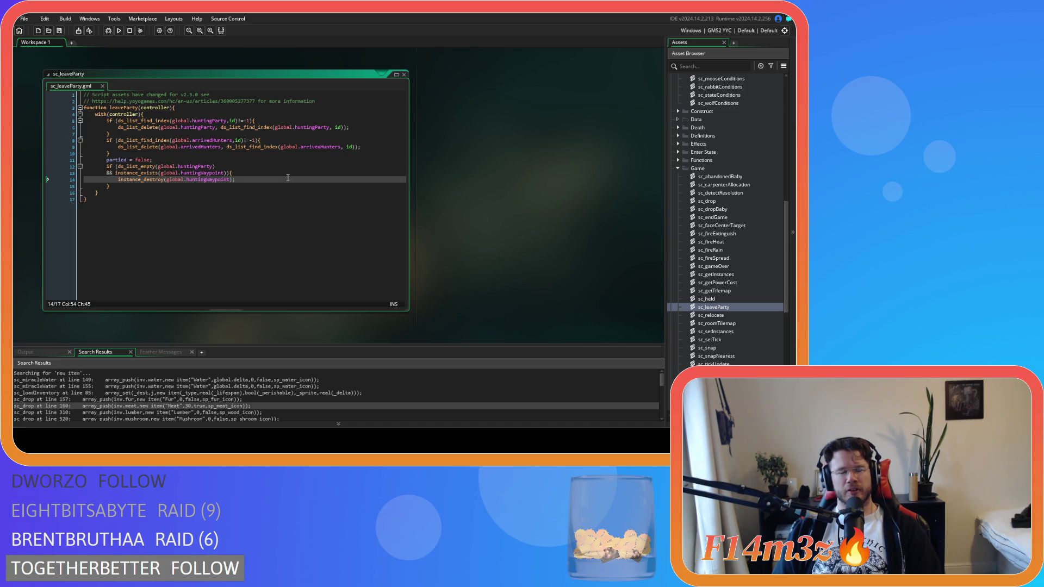
pyautogui.scroll(8, 472, 240)
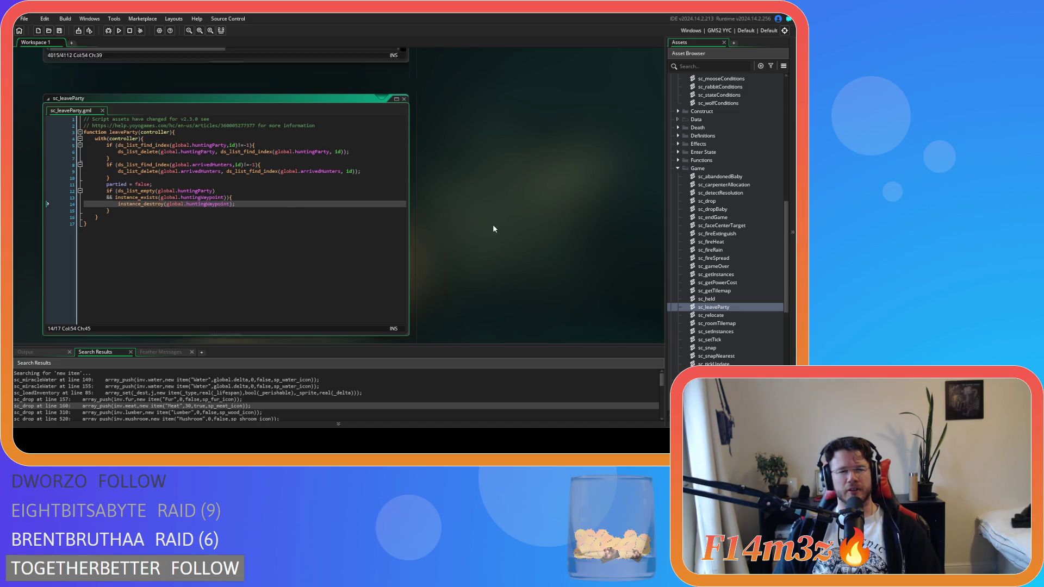
pyautogui.moveTo(296, 197); pyautogui.dragTo(134, 199)
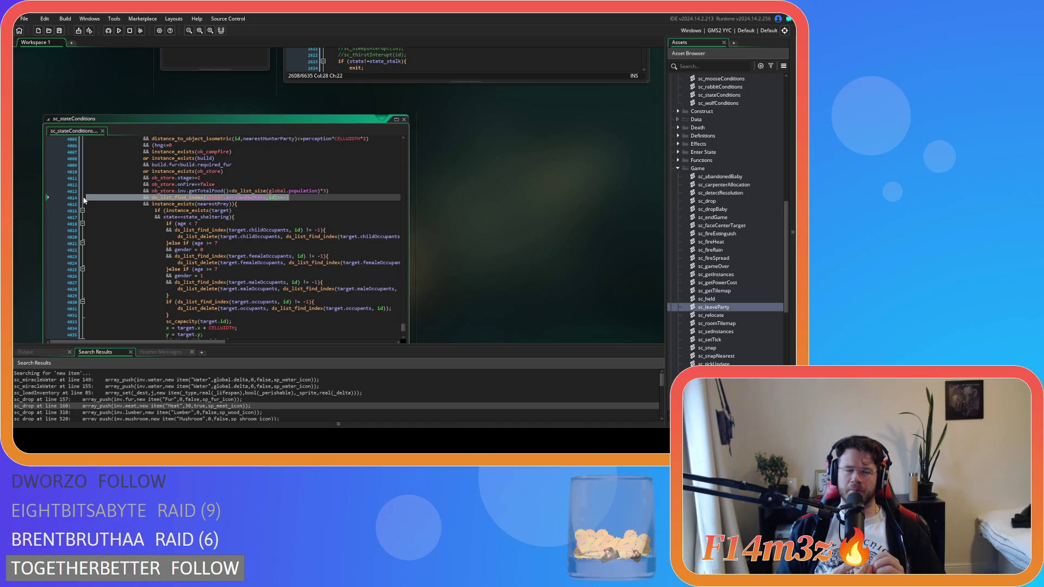
pyautogui.click(293, 197)
pyautogui.click(88, 198)
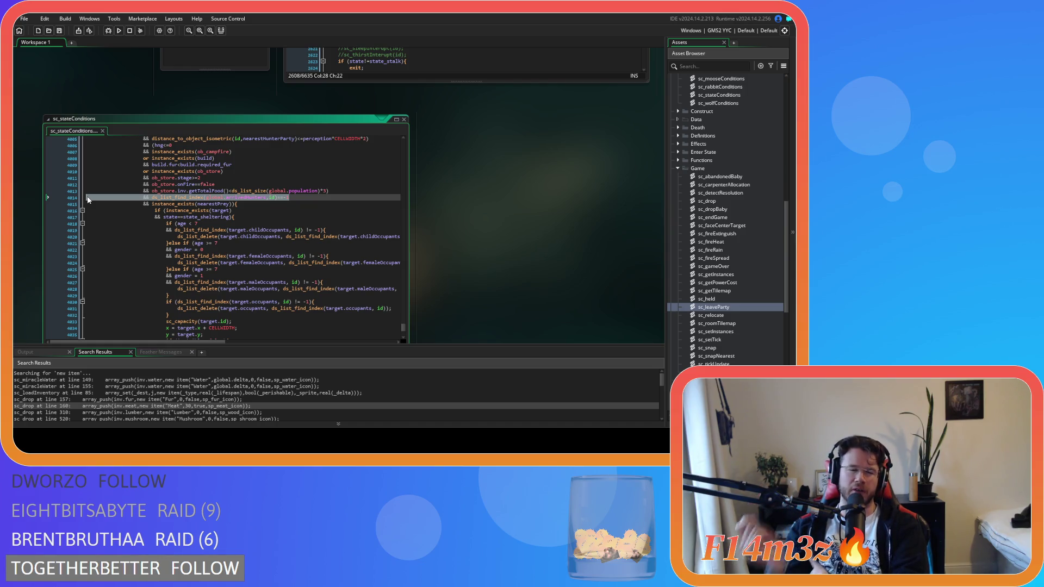
pyautogui.scroll(-6, 161, 240)
pyautogui.scroll(-3, 160, 241)
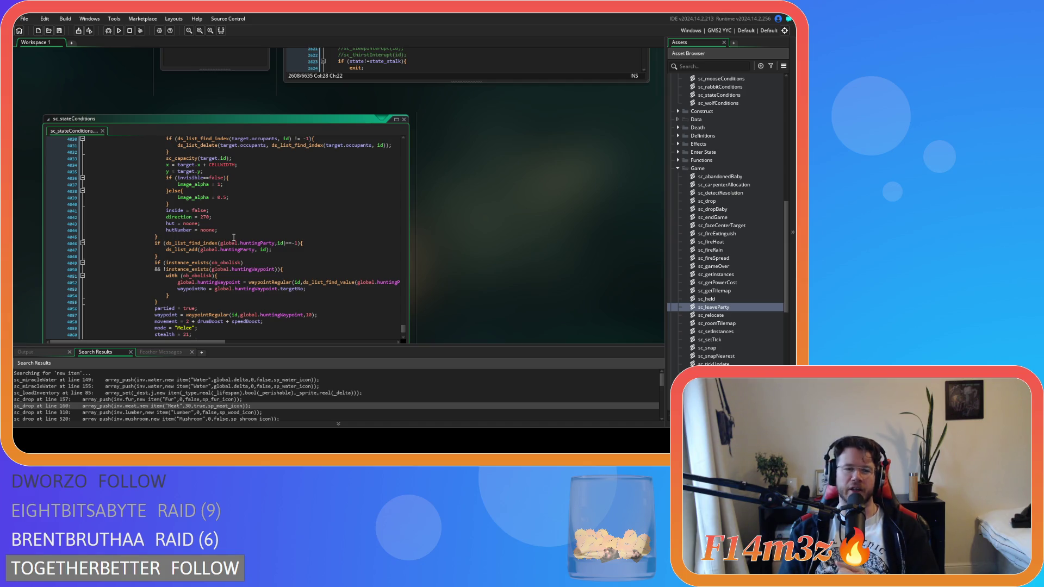
pyautogui.scroll(7, 234, 237)
pyautogui.moveTo(288, 263); pyautogui.dragTo(141, 264)
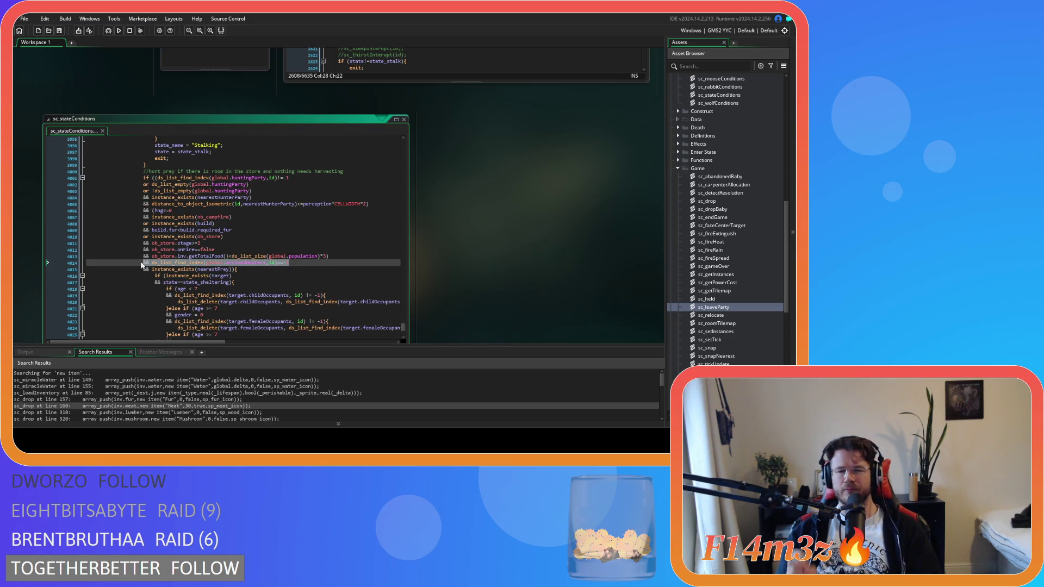
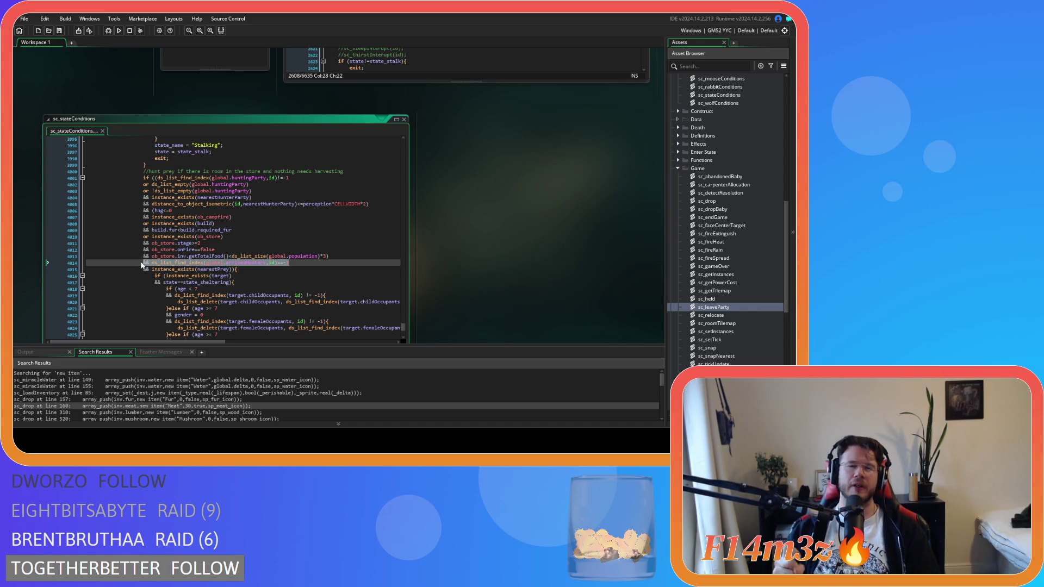
# - Scroll through the stalk-prey conditions to the arrivedHunters check line
pyautogui.scroll(20, 142, 265)
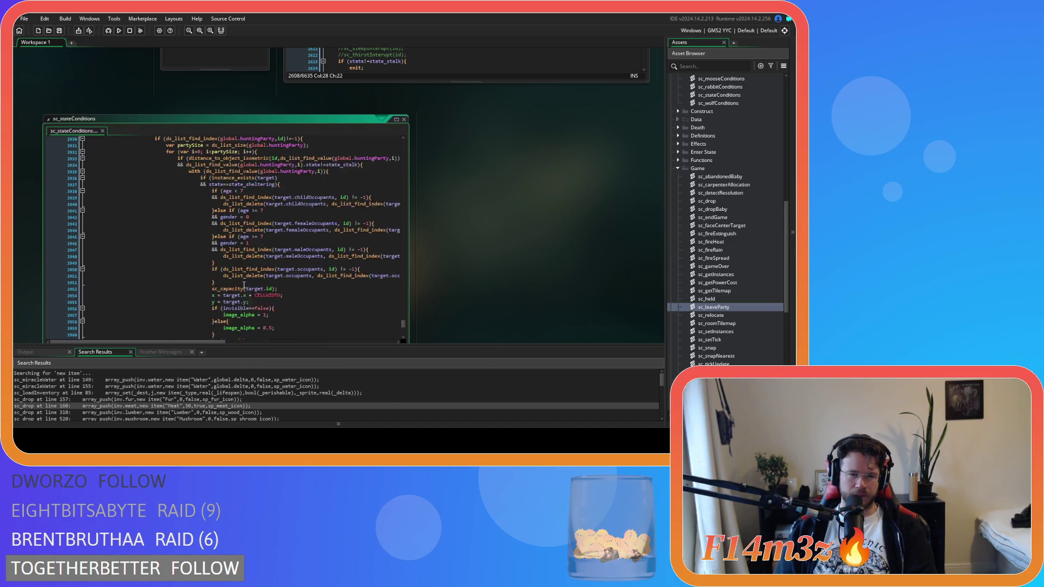
pyautogui.scroll(4, 250, 291)
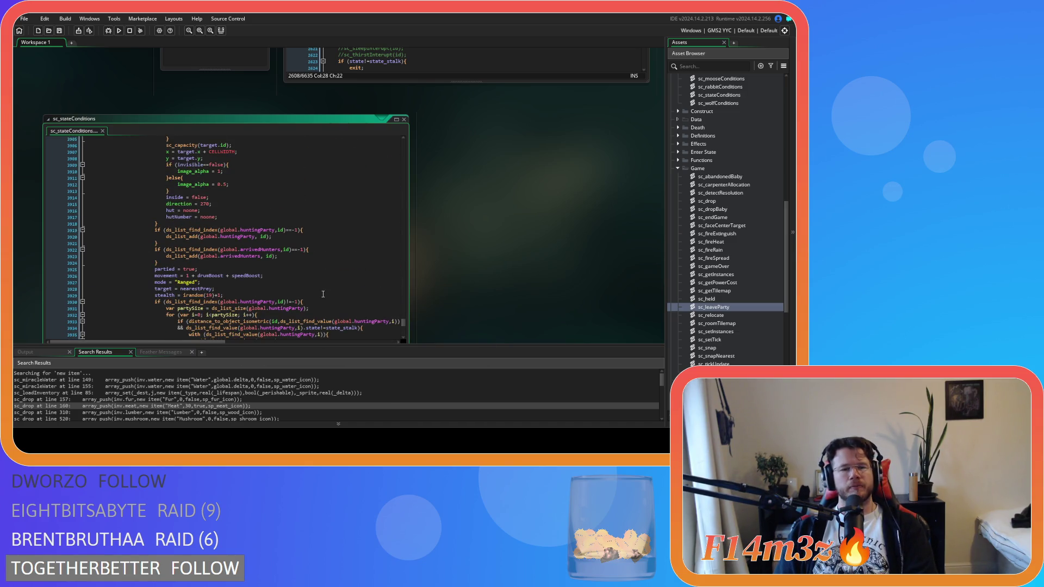
pyautogui.scroll(3, 322, 294)
pyautogui.scroll(7, 321, 292)
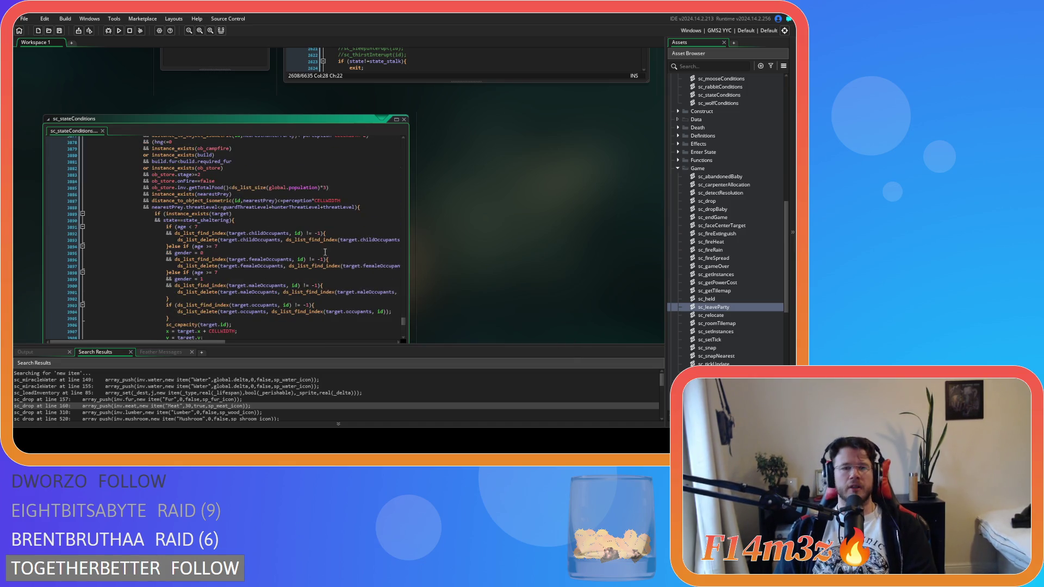
pyautogui.click(325, 220)
pyautogui.scroll(3, 329, 256)
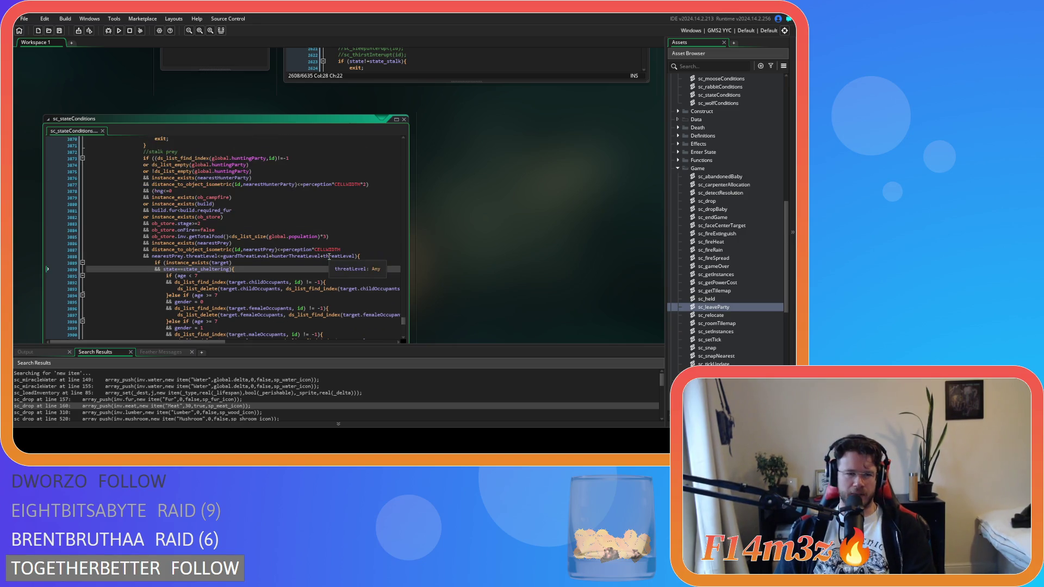
pyautogui.scroll(-2, 329, 256)
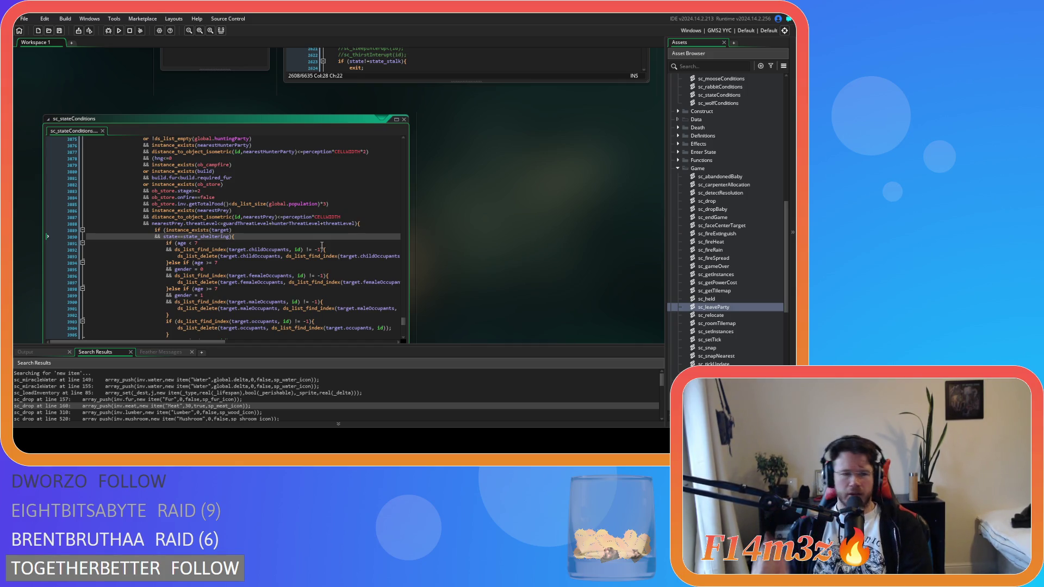
pyautogui.scroll(-12, 322, 246)
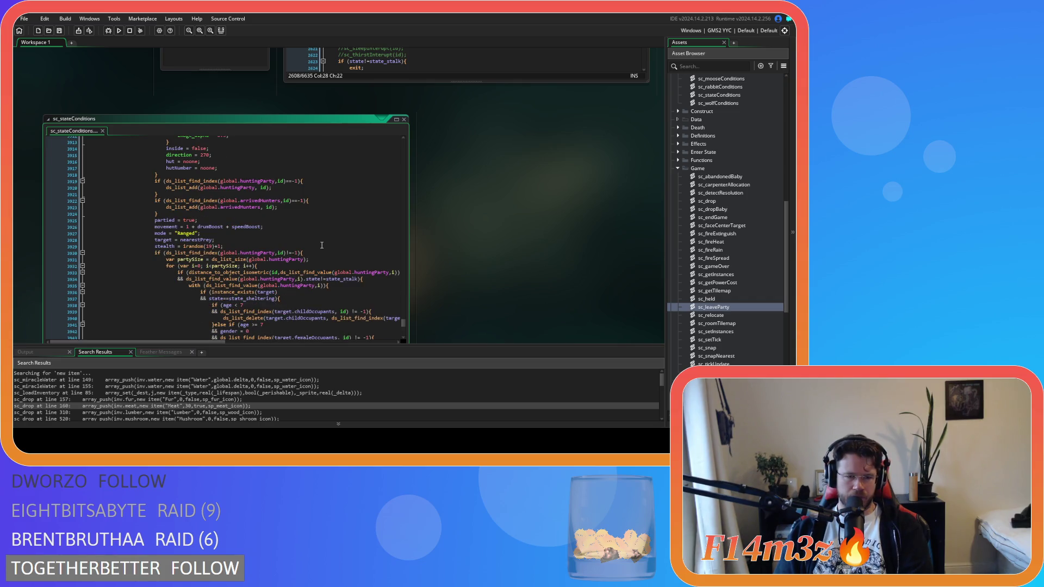
pyautogui.scroll(-20, 322, 246)
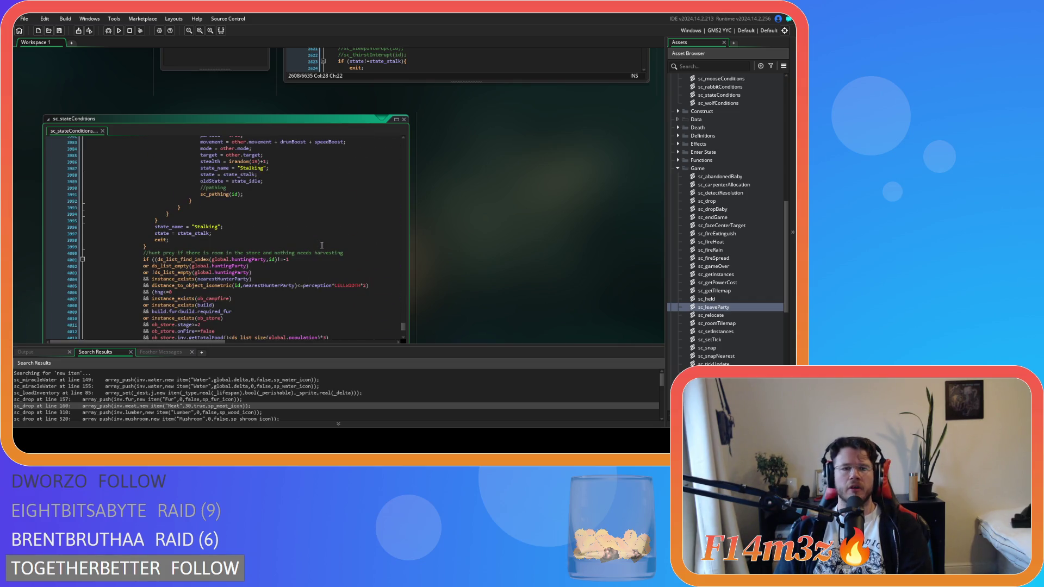
pyautogui.scroll(-2, 322, 245)
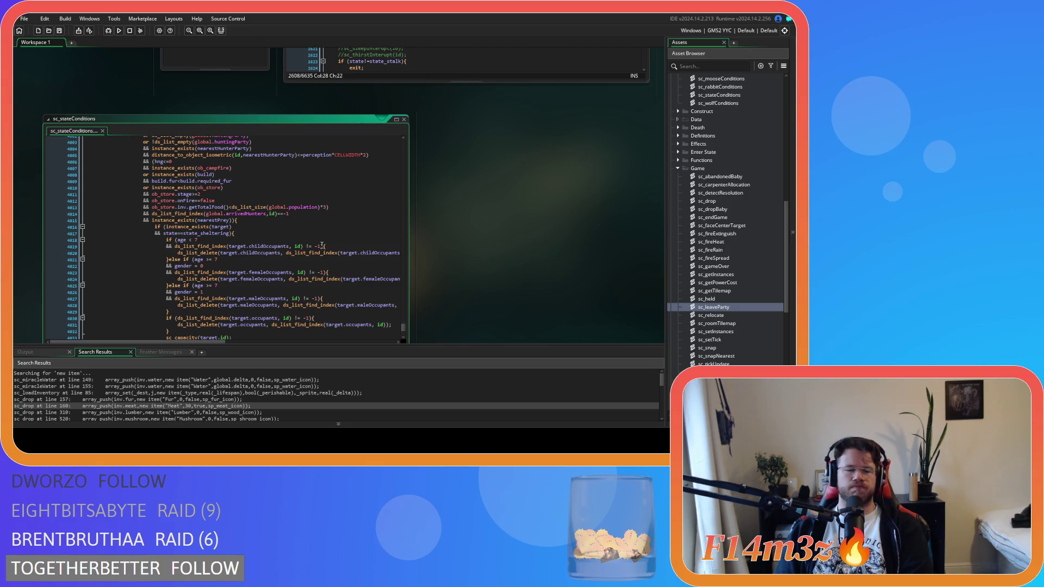
pyautogui.click(300, 214)
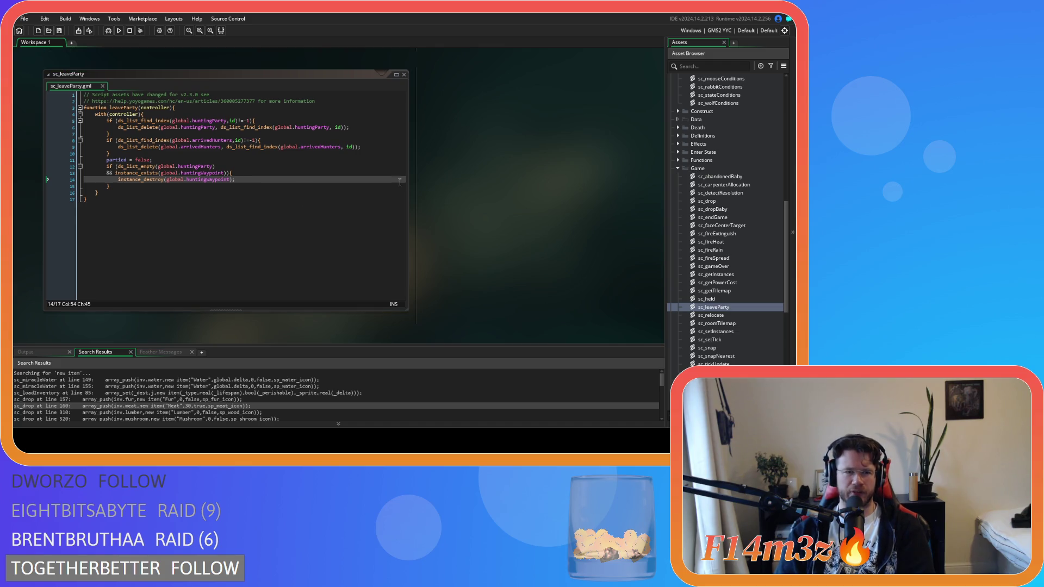
pyautogui.click(259, 172)
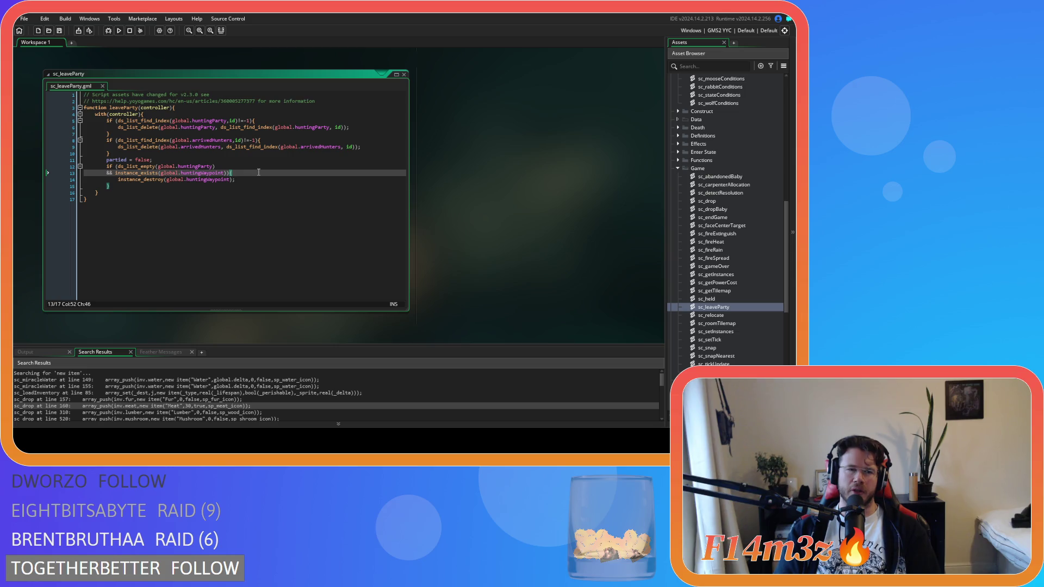
# - Start a new 'if (' line after the hunting waypoint block in sc_leaveParty
pyautogui.click(222, 188)
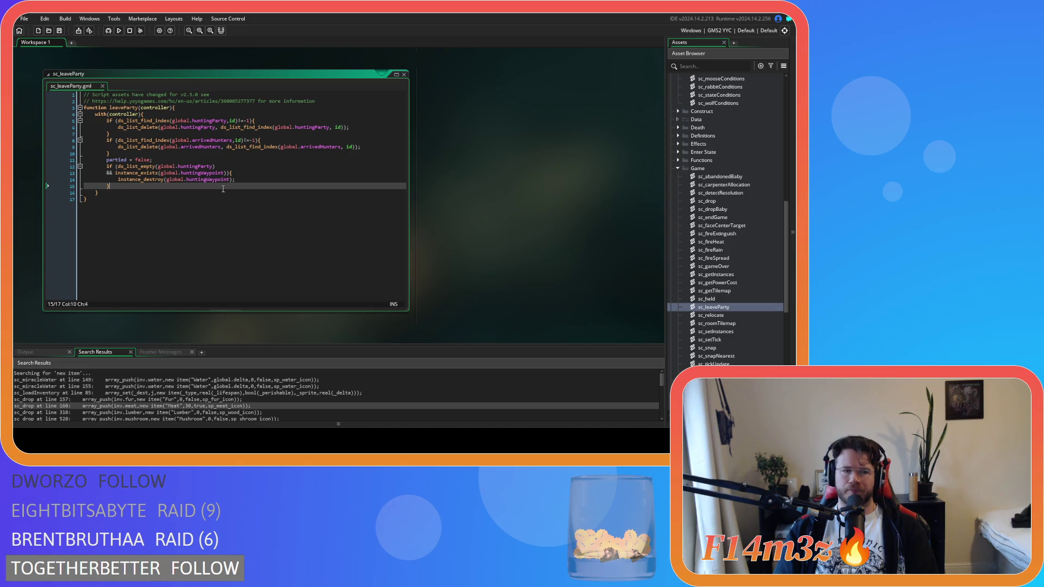
pyautogui.press('Return')
pyautogui.write('if')
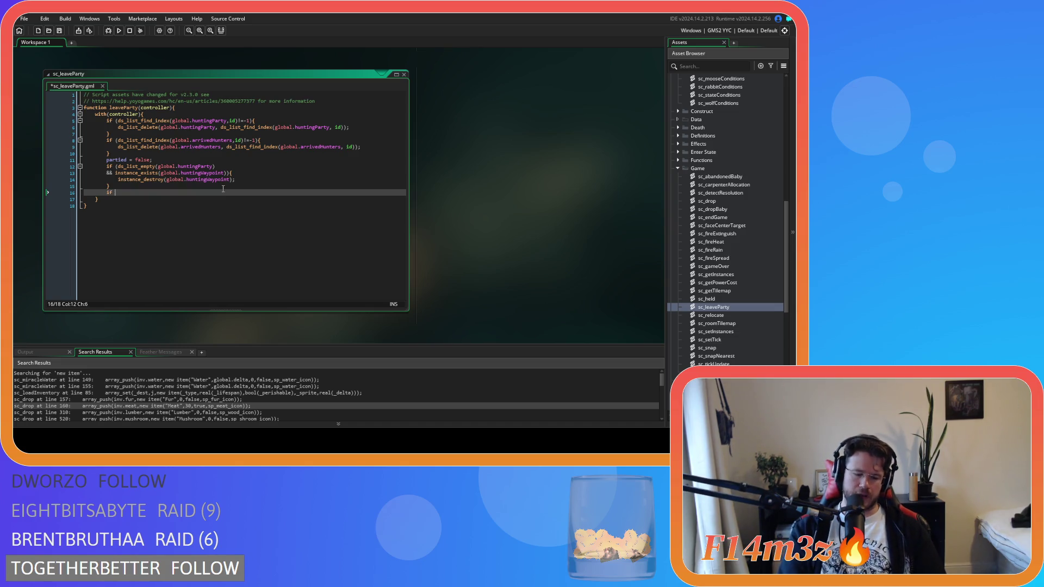
pyautogui.write(' (')
pyautogui.press('Left')
# - Copy the arrivedHunters condition block from ob_human's Create event and paste it into sc_leaveParty
pyautogui.hotkey('ctrl', 'Tab')
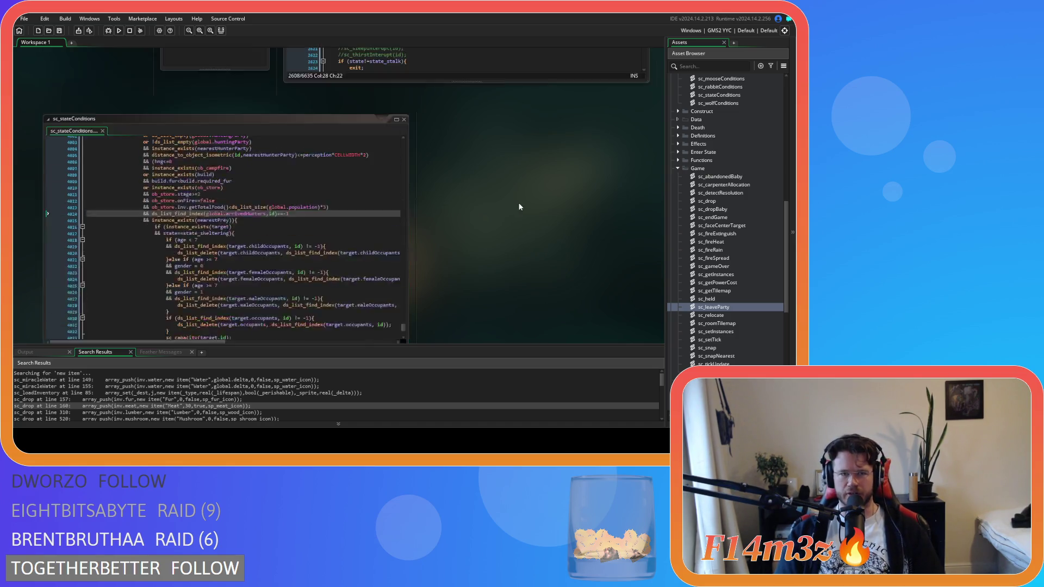
pyautogui.moveTo(352, 202); pyautogui.dragTo(347, 168)
pyautogui.rightClick(375, 181)
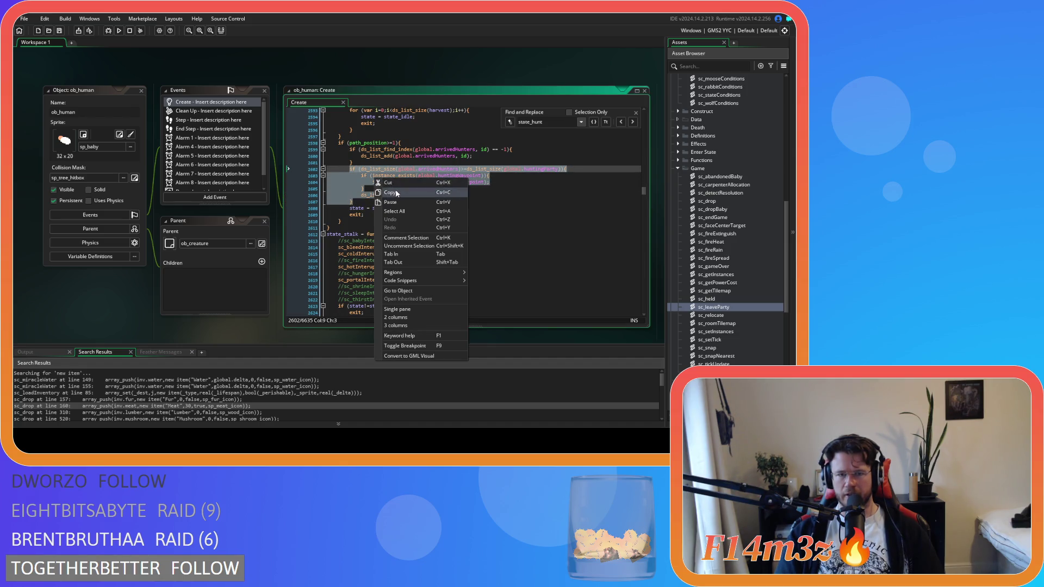
pyautogui.click(390, 192)
pyautogui.hotkey('ctrl', 'Tab')
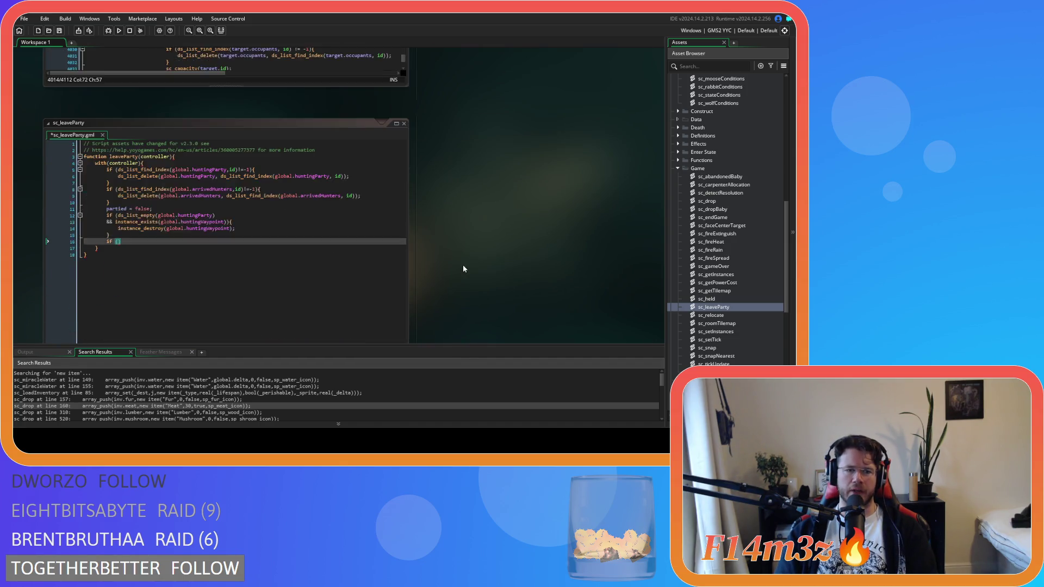
pyautogui.click(105, 194)
pyautogui.write('if (')
pyautogui.hotkey('ctrl', 'v')
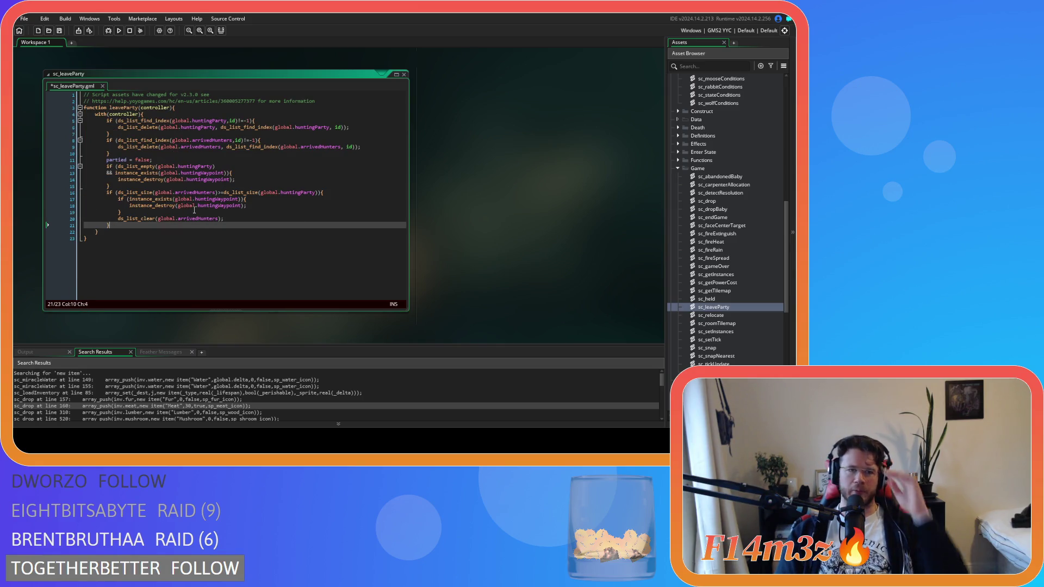
# - Delete the nested waypoint-destroy block from the pasted arrivedHunters code
pyautogui.moveTo(256, 190)
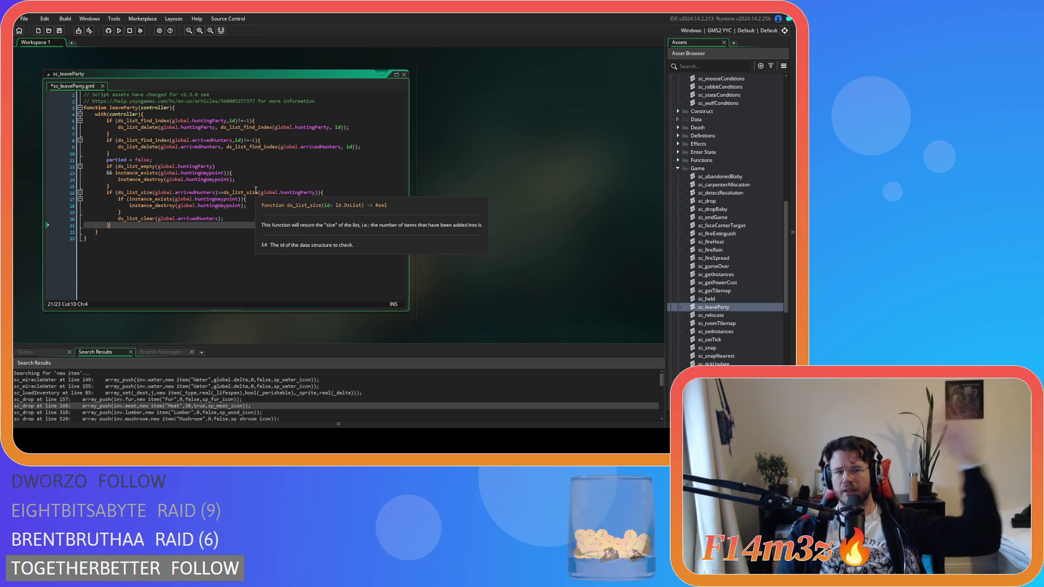
pyautogui.moveTo(195, 193); pyautogui.dragTo(217, 194)
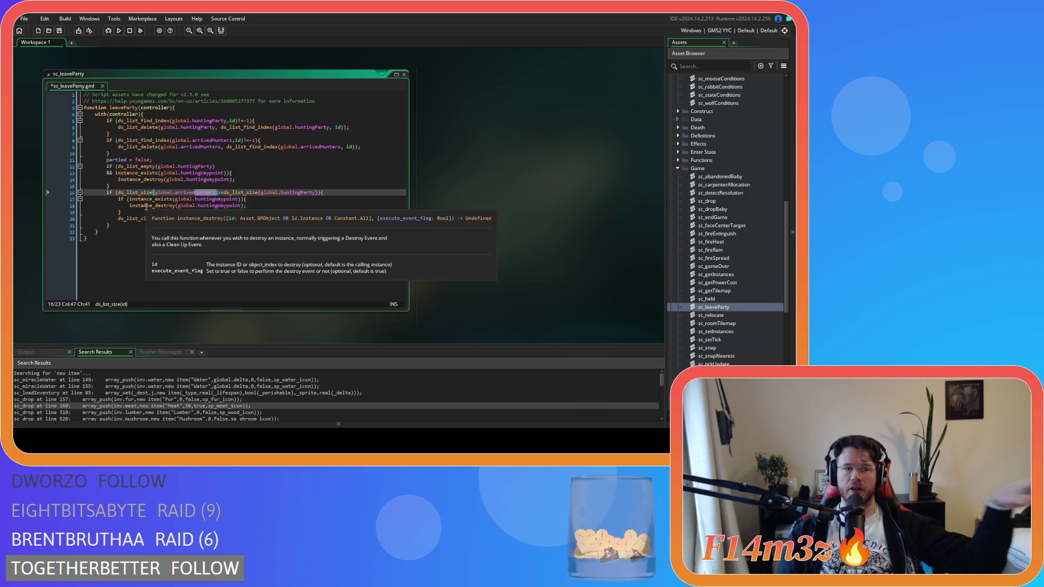
pyautogui.click(132, 212)
pyautogui.moveTo(132, 212); pyautogui.dragTo(84, 198)
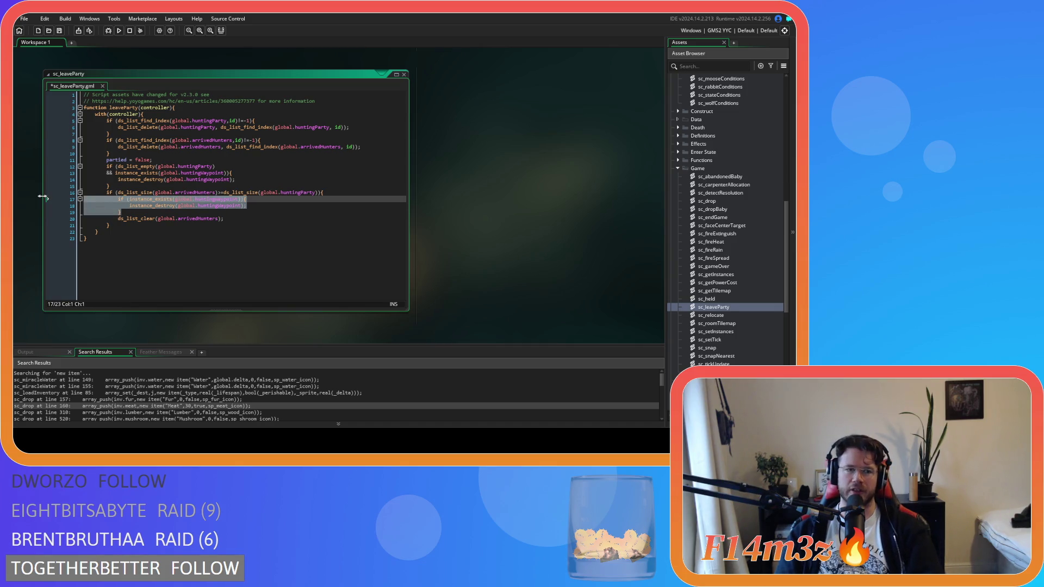
pyautogui.press('Delete')
pyautogui.press('Delete')
pyautogui.click(244, 201)
# - Save sc_leaveParty and scroll to sc_stateConditions' arrived-hunters conditions
pyautogui.hotkey('ctrl', 's')
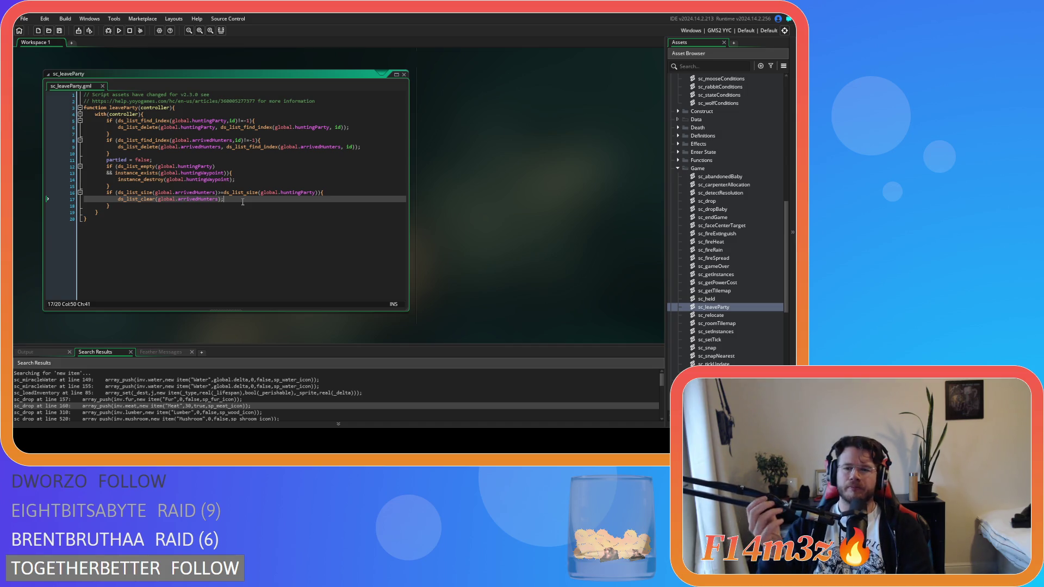
pyautogui.scroll(-10, 551, 181)
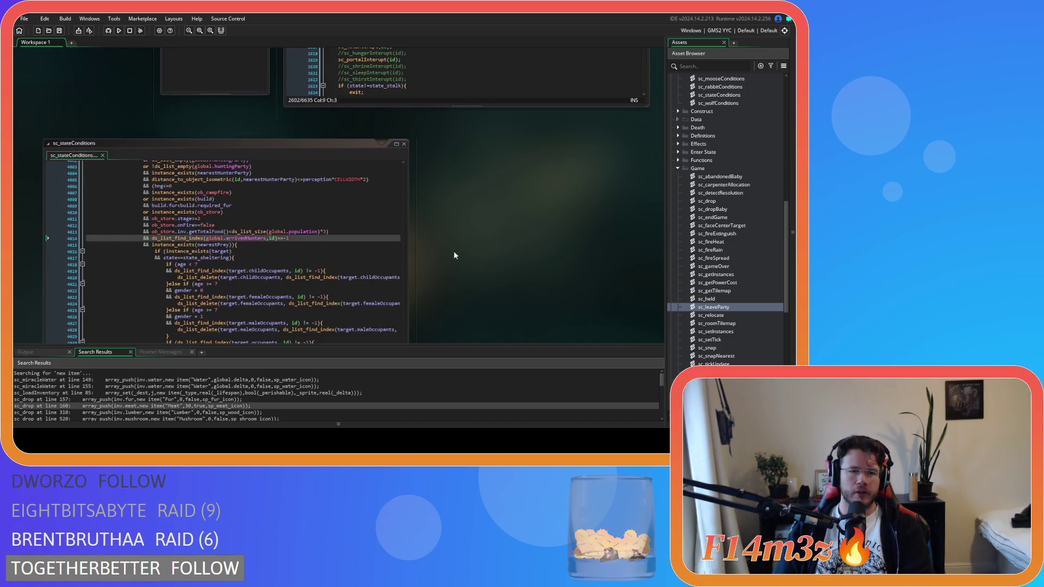
# - Close the find-and-replace search and open ob_human's Step event code
pyautogui.scroll(8, 462, 266)
pyautogui.click(490, 229)
pyautogui.click(635, 88)
pyautogui.click(178, 97)
pyautogui.doubleClick(178, 98)
# - Review the leaveParty(id) call on line 1023 and the ds_list_find_index check, then return to Create
pyautogui.click(445, 190)
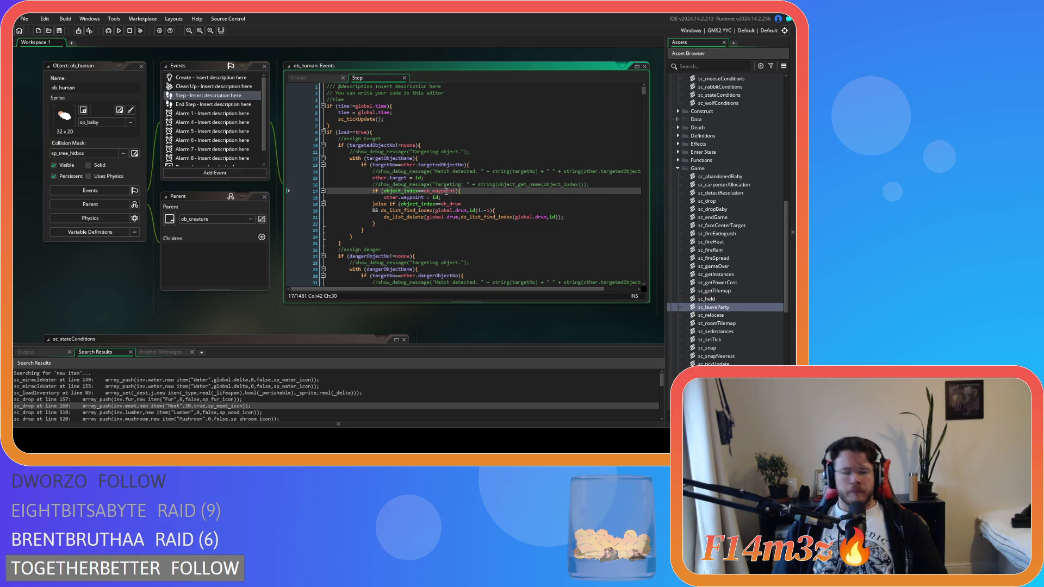
pyautogui.moveTo(645, 91)
pyautogui.mouseDown()
pyautogui.moveTo(646, 205)
pyautogui.moveTo(631, 218)
pyautogui.mouseUp()
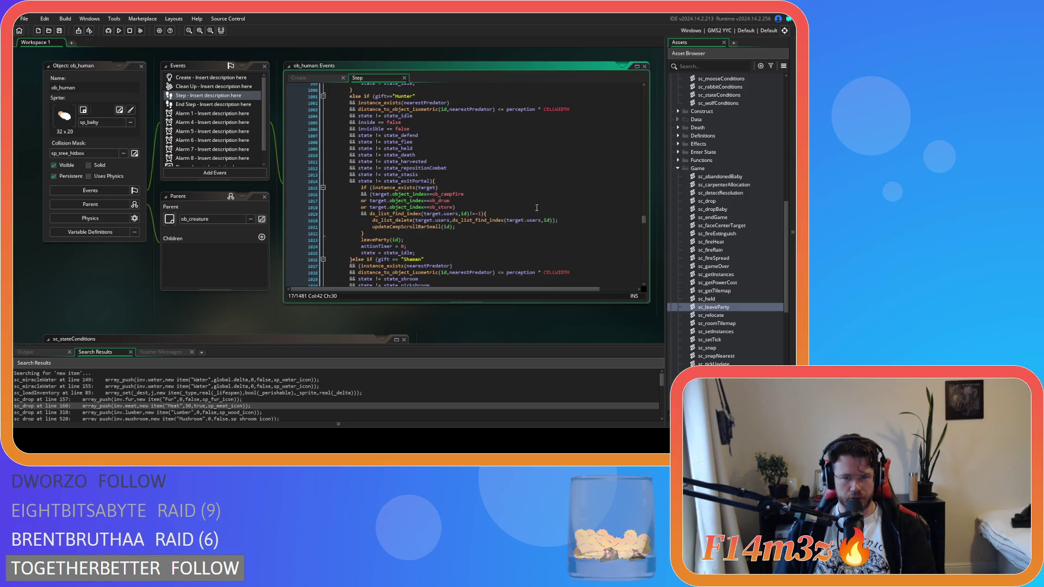
pyautogui.click(525, 240)
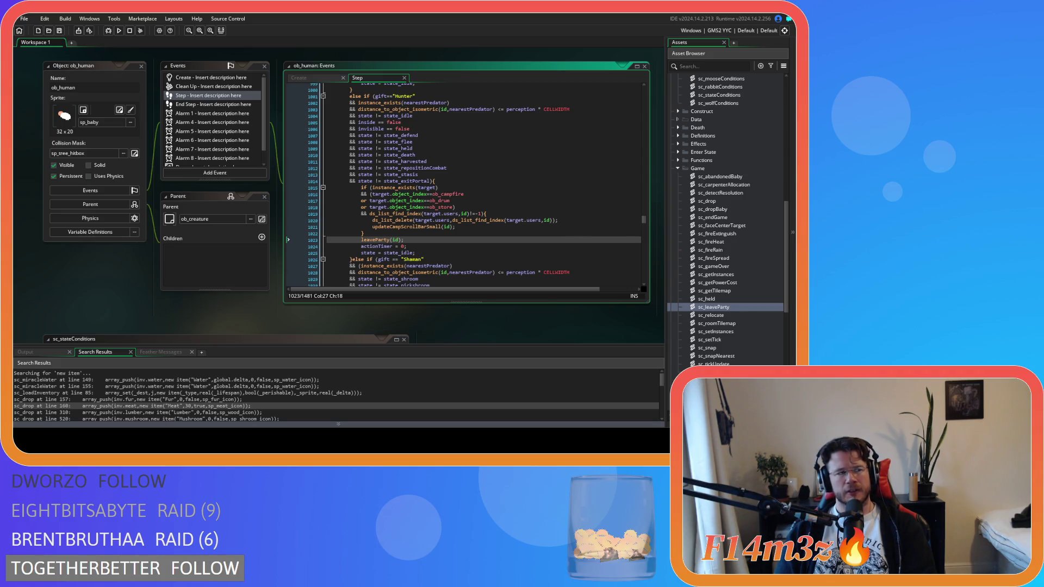
pyautogui.click(375, 214)
pyautogui.moveTo(399, 212)
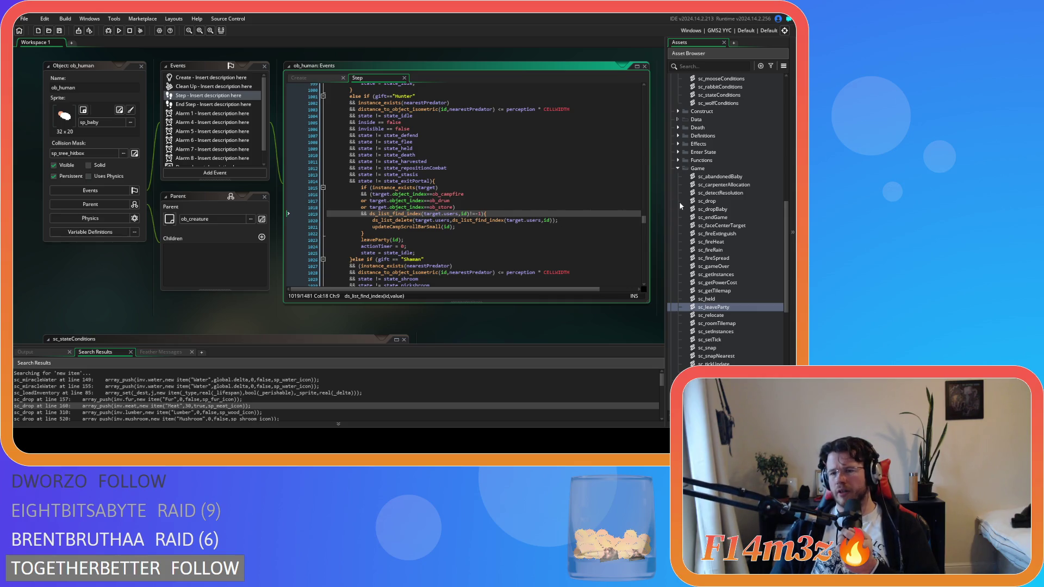
pyautogui.click(303, 78)
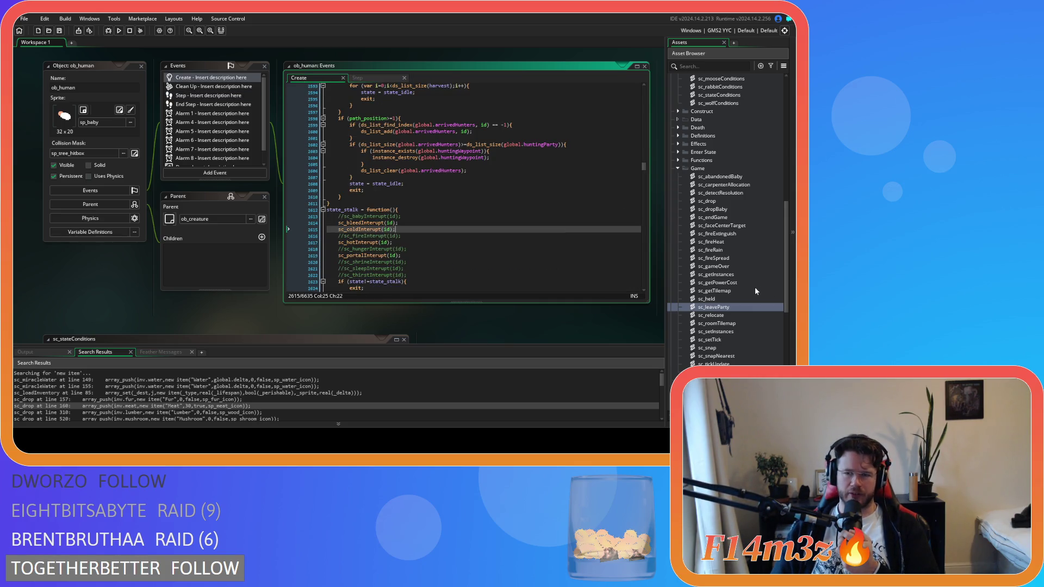
# - Open and read through sc_bleedInterupt from the Interupts folder, then collapse its window
pyautogui.scroll(-4, 759, 292)
pyautogui.click(728, 226)
pyautogui.doubleClick(732, 235)
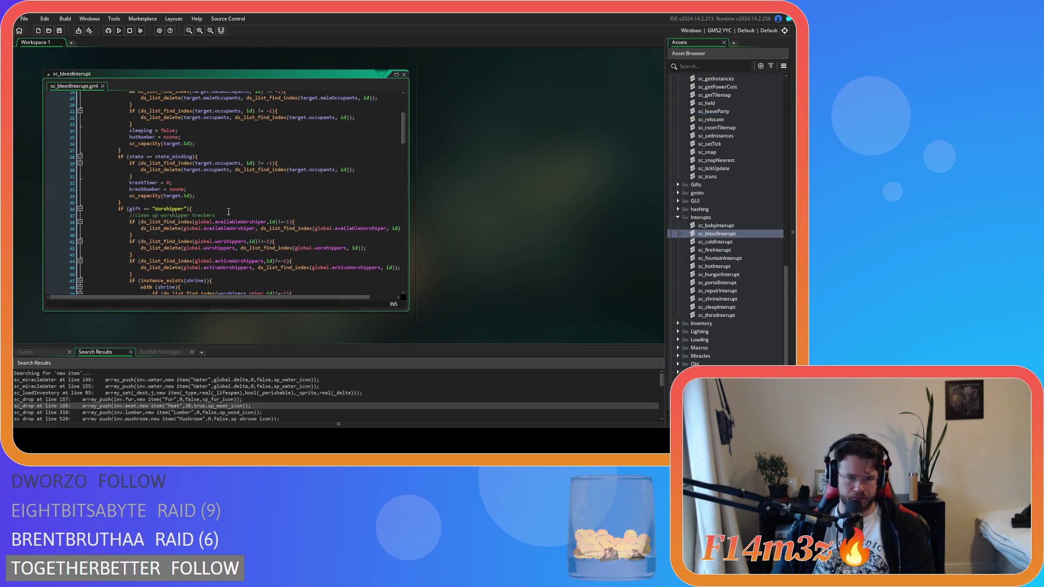
pyautogui.scroll(-2, 229, 212)
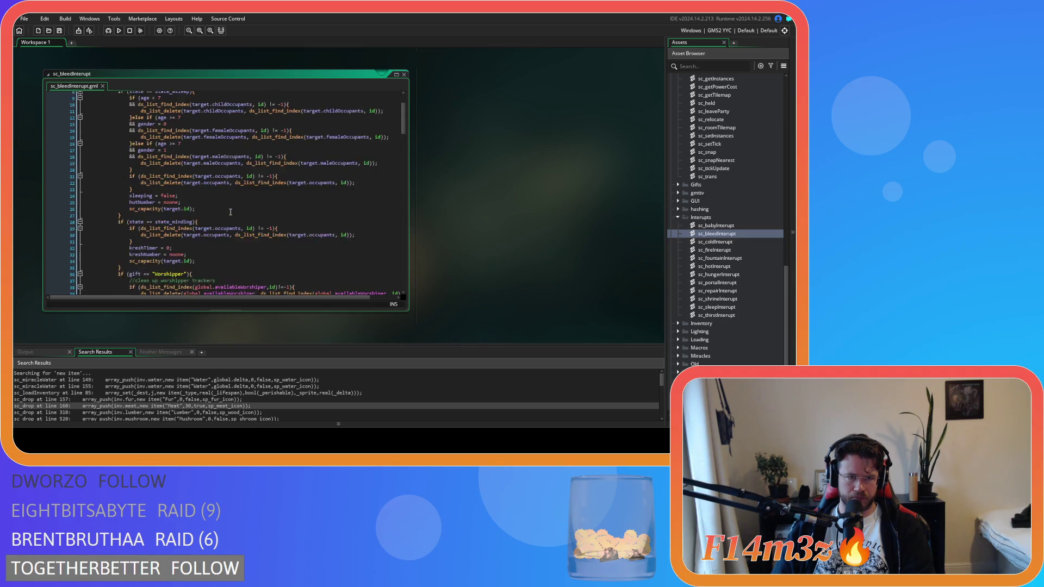
pyautogui.scroll(-20, 231, 212)
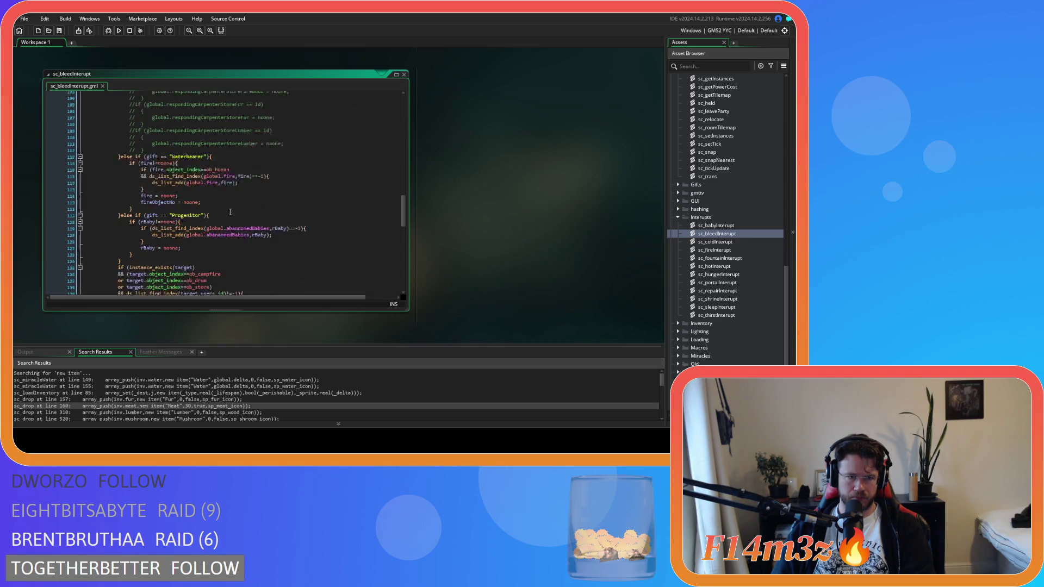
pyautogui.scroll(-5, 231, 212)
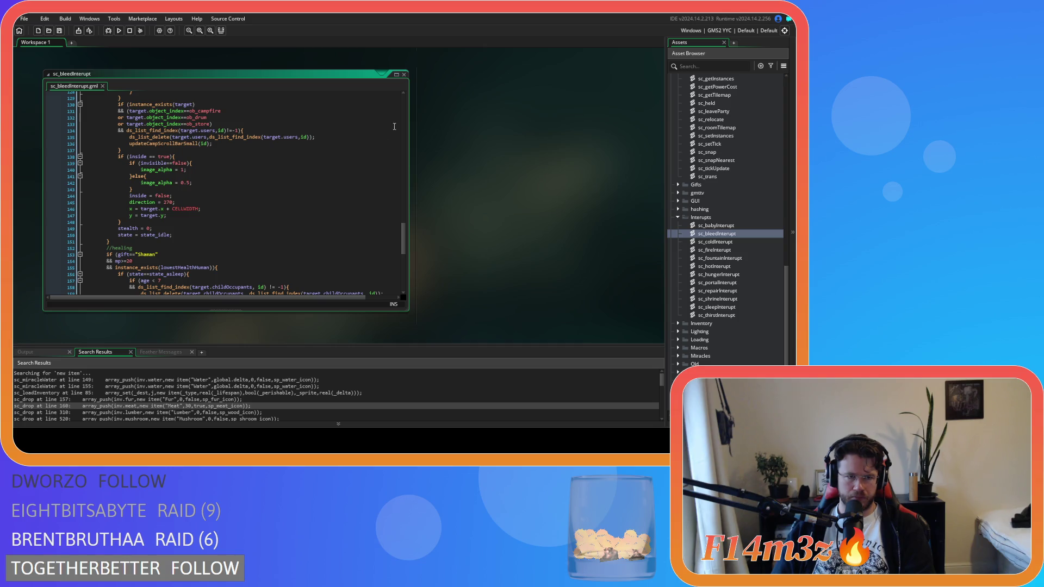
pyautogui.doubleClick(403, 76)
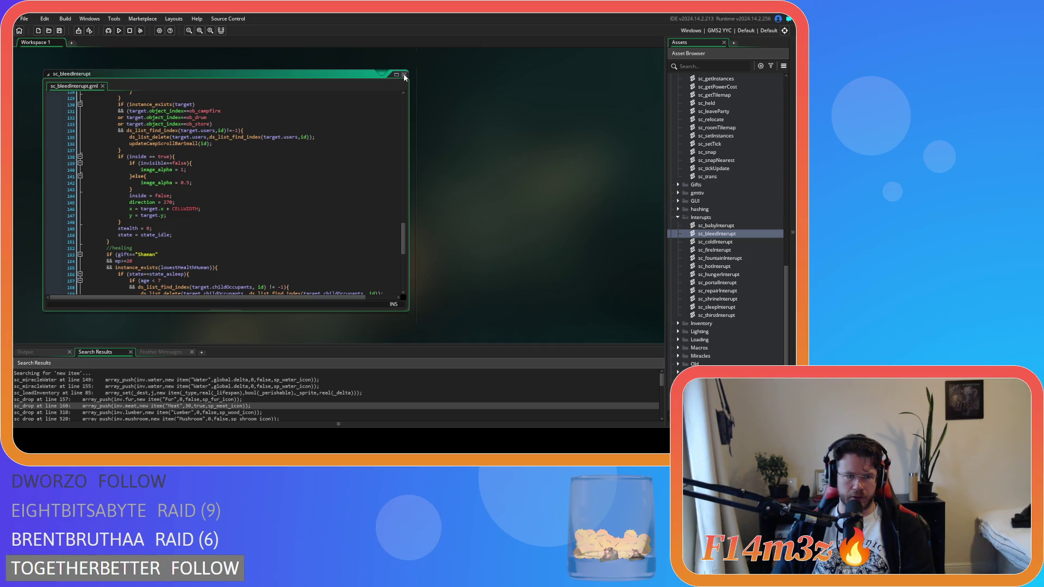
# - Open the sc_stateConditions script from the Conditions scripts
pyautogui.scroll(10, 705, 233)
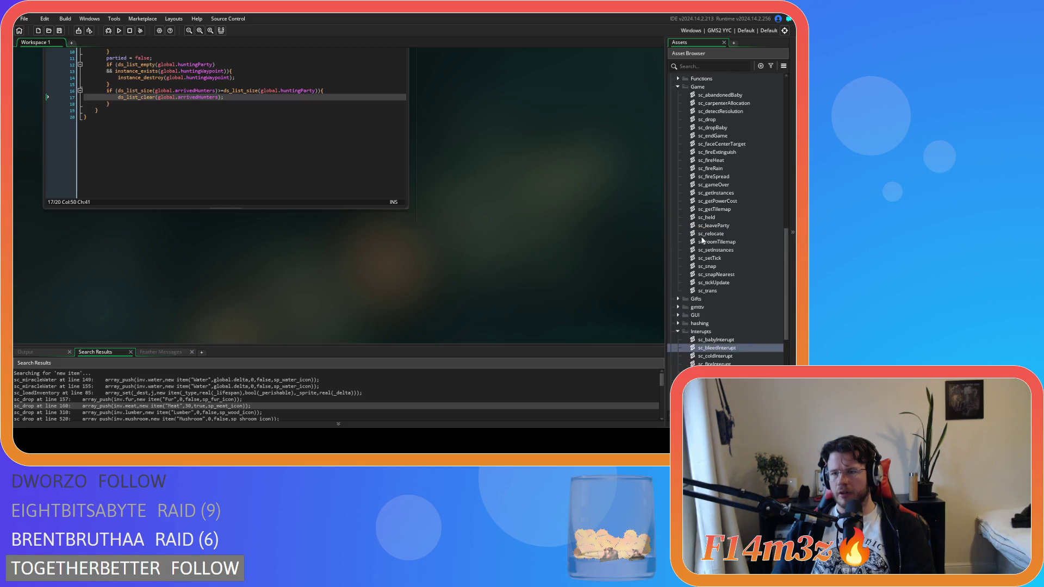
pyautogui.scroll(-5, 719, 259)
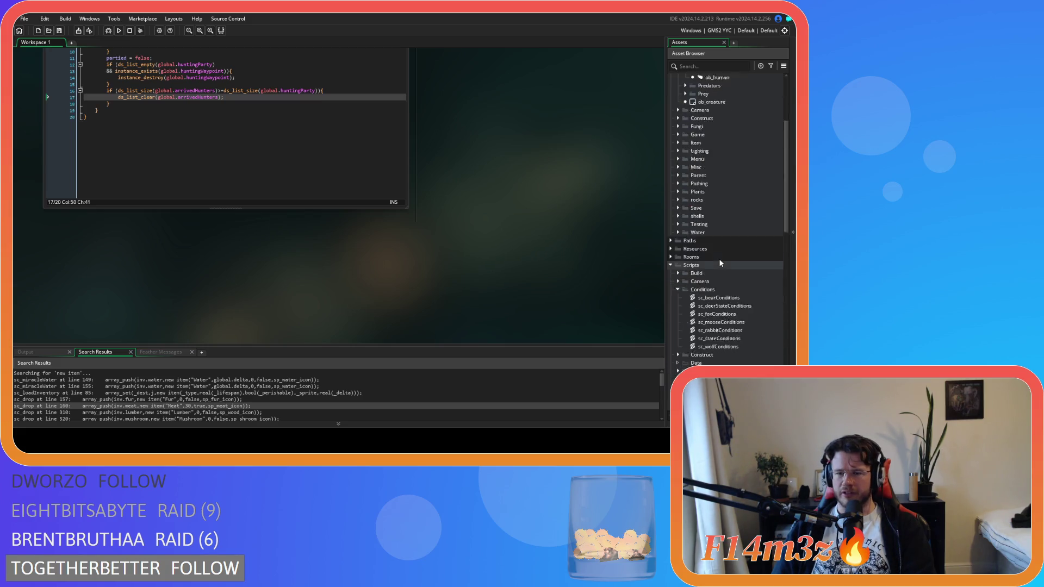
pyautogui.doubleClick(727, 225)
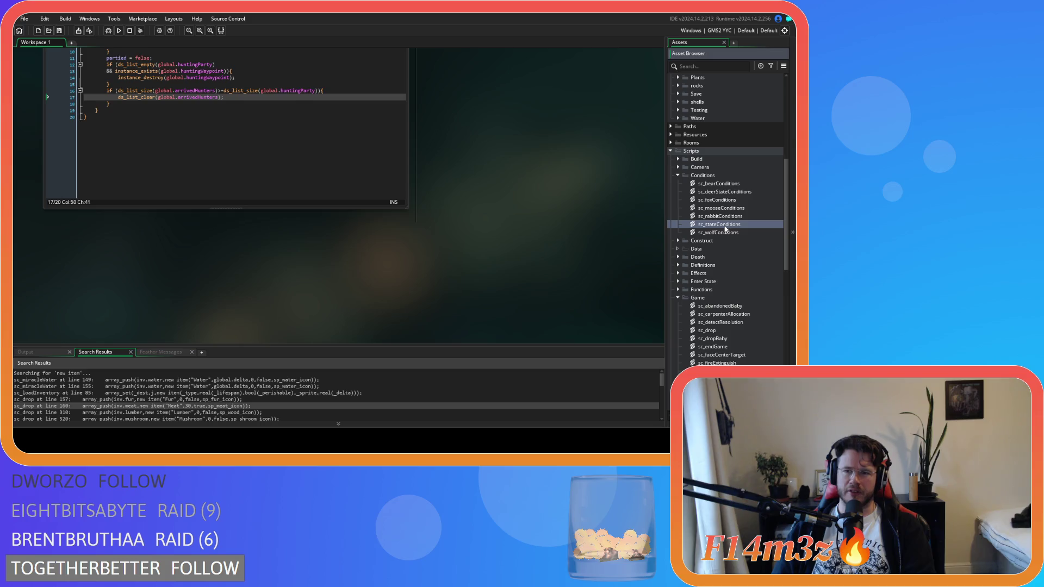
# - Jump to the top of sc_stateConditions and inspect the onFire burning branch
pyautogui.click(296, 247)
pyautogui.scroll(10, 273, 169)
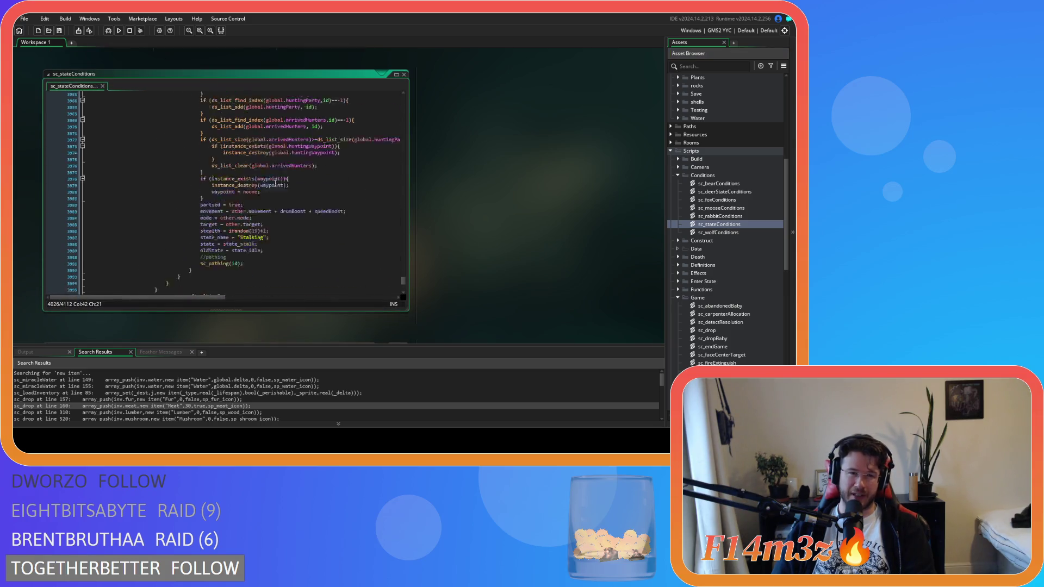
pyautogui.moveTo(402, 284); pyautogui.dragTo(411, 99)
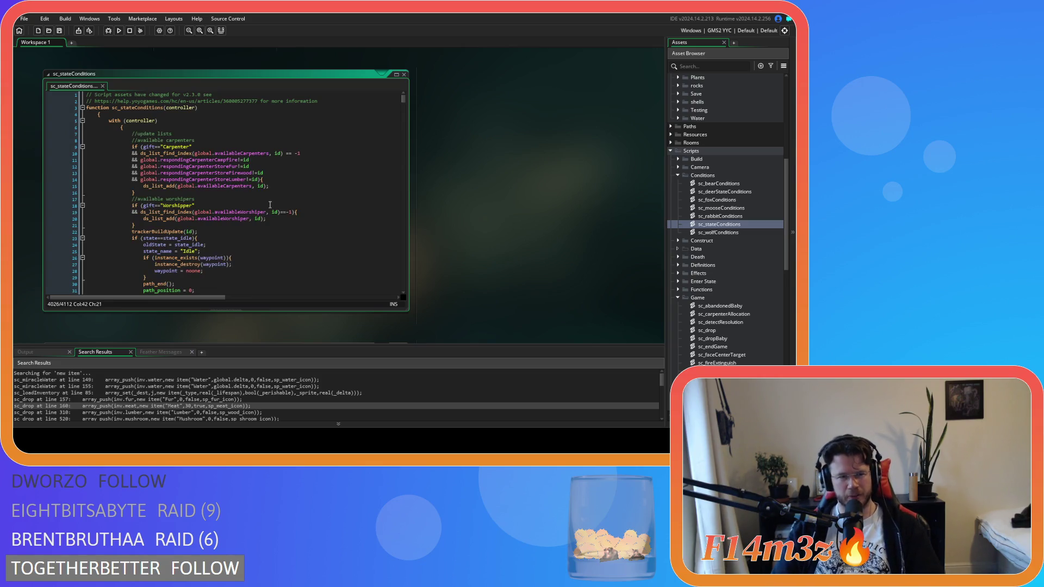
pyautogui.scroll(-10, 270, 204)
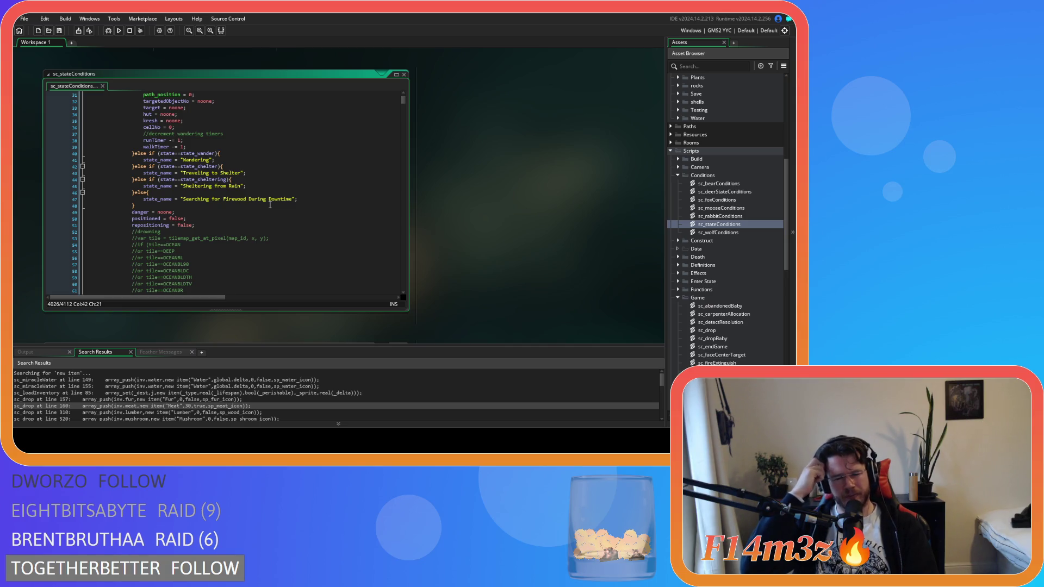
pyautogui.scroll(-10, 235, 164)
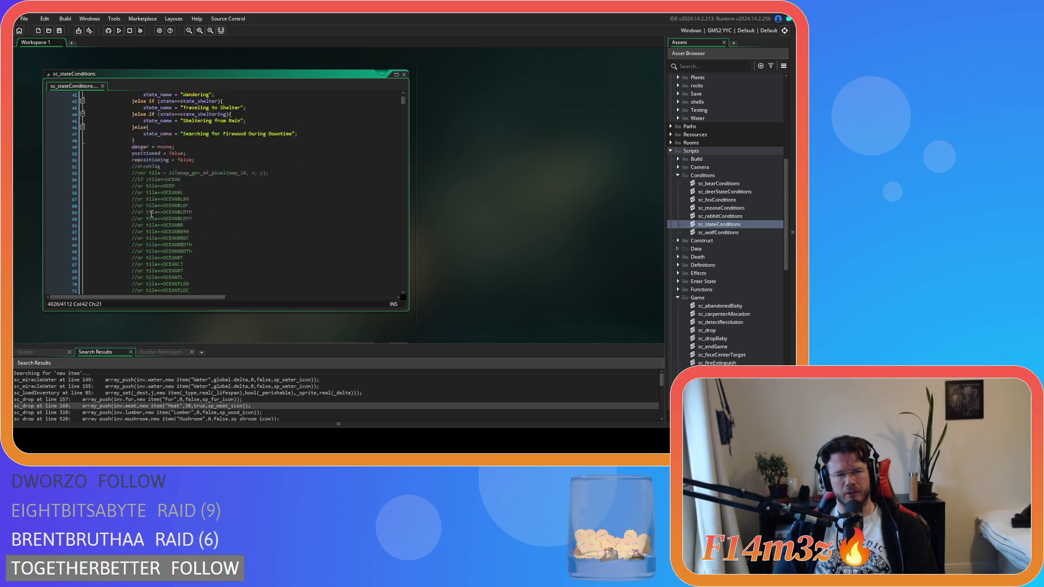
pyautogui.scroll(-15, 235, 164)
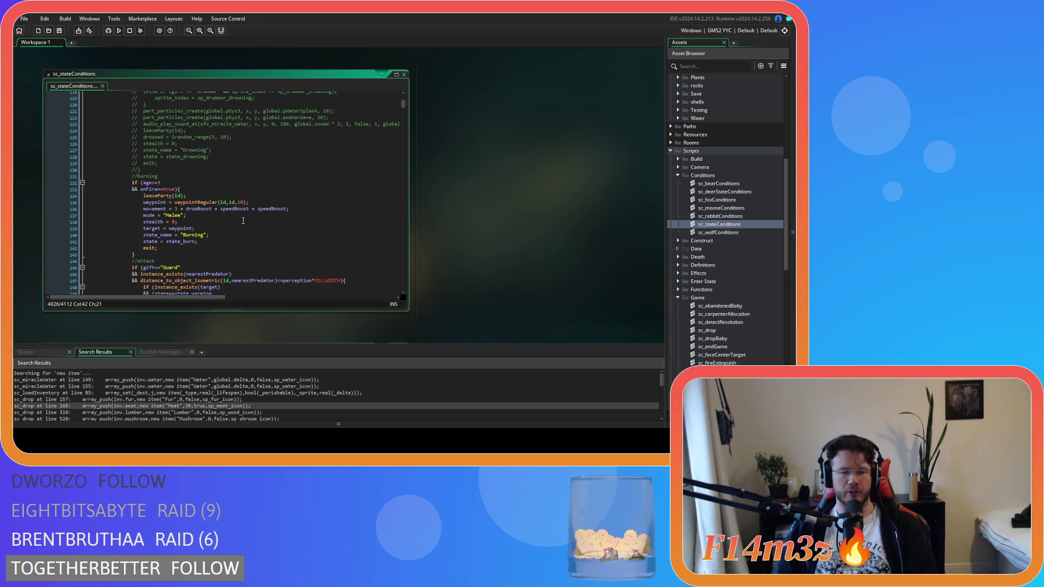
pyautogui.click(216, 218)
pyautogui.click(225, 193)
# - Scroll through the attack, defending and healing branches down to the flee-to-guard conditions
pyautogui.scroll(-5, 240, 238)
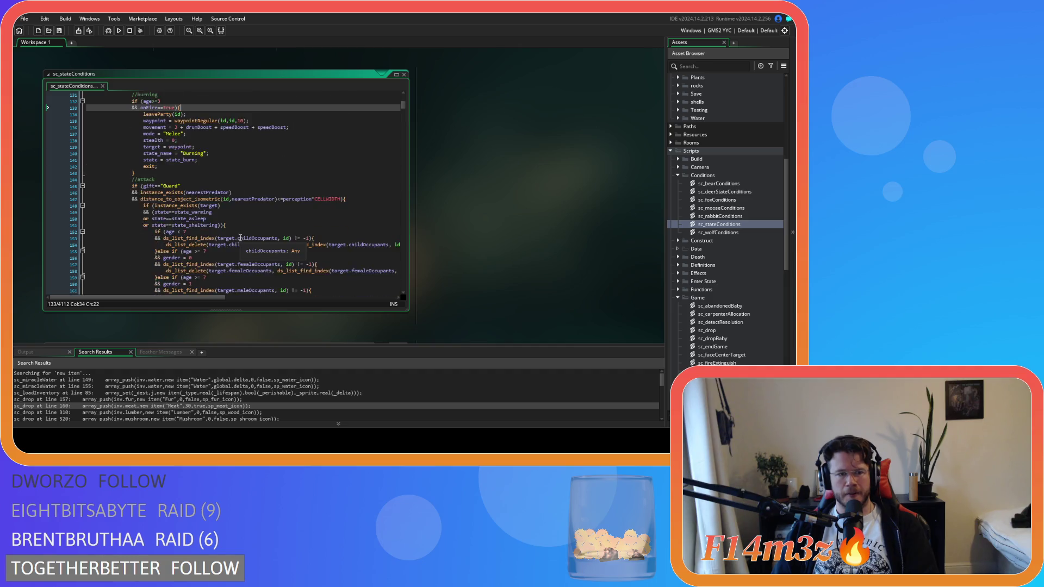
pyautogui.scroll(-5, 241, 238)
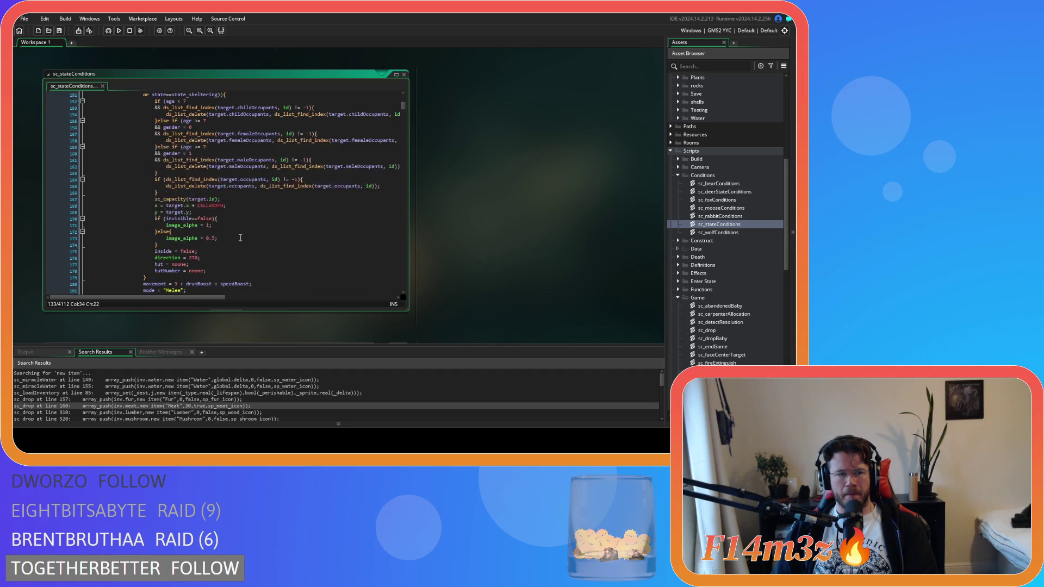
pyautogui.scroll(3, 241, 238)
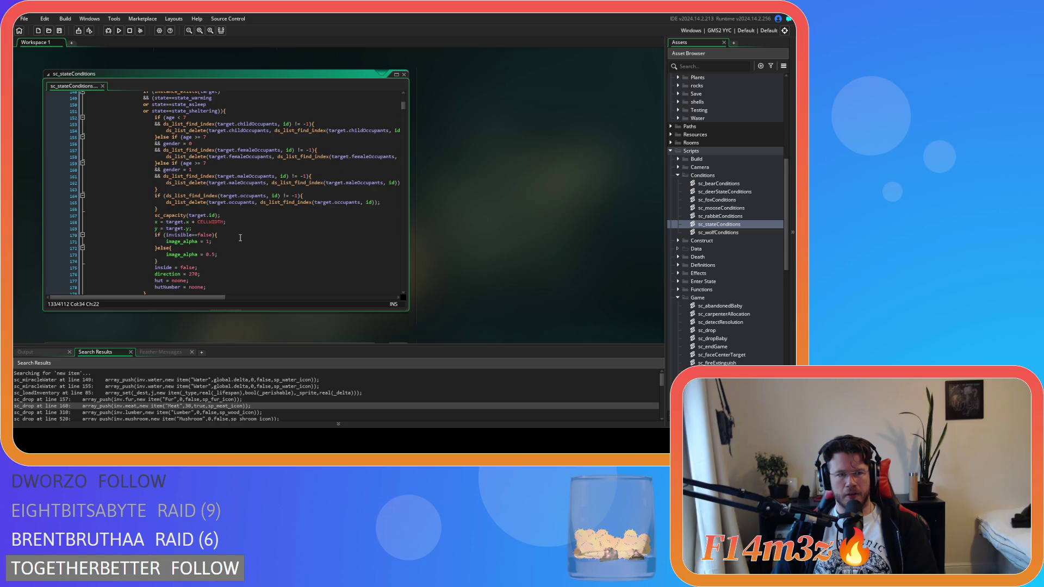
pyautogui.scroll(3, 240, 238)
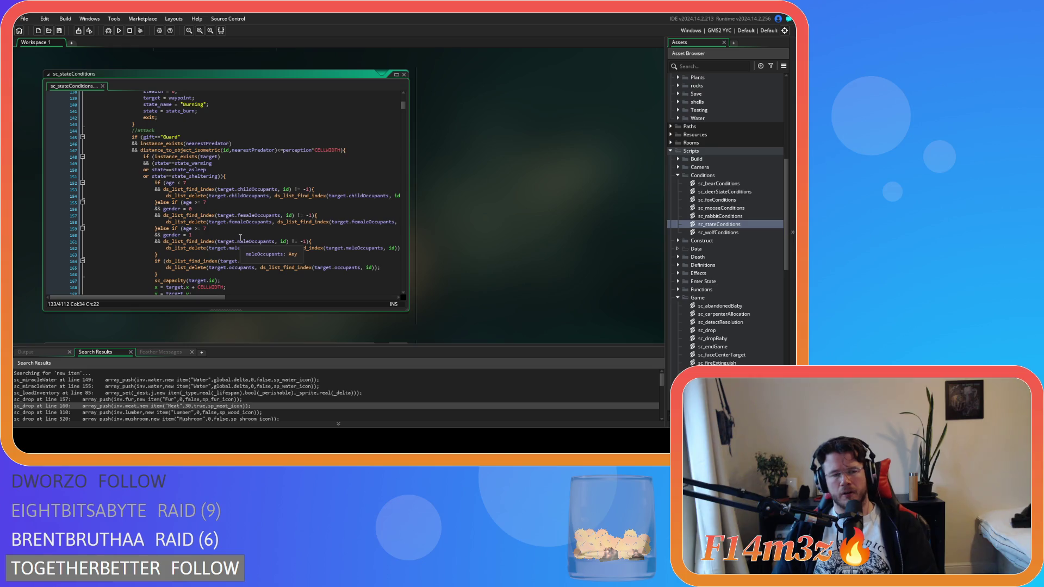
pyautogui.scroll(-6, 236, 236)
pyautogui.scroll(-4, 231, 233)
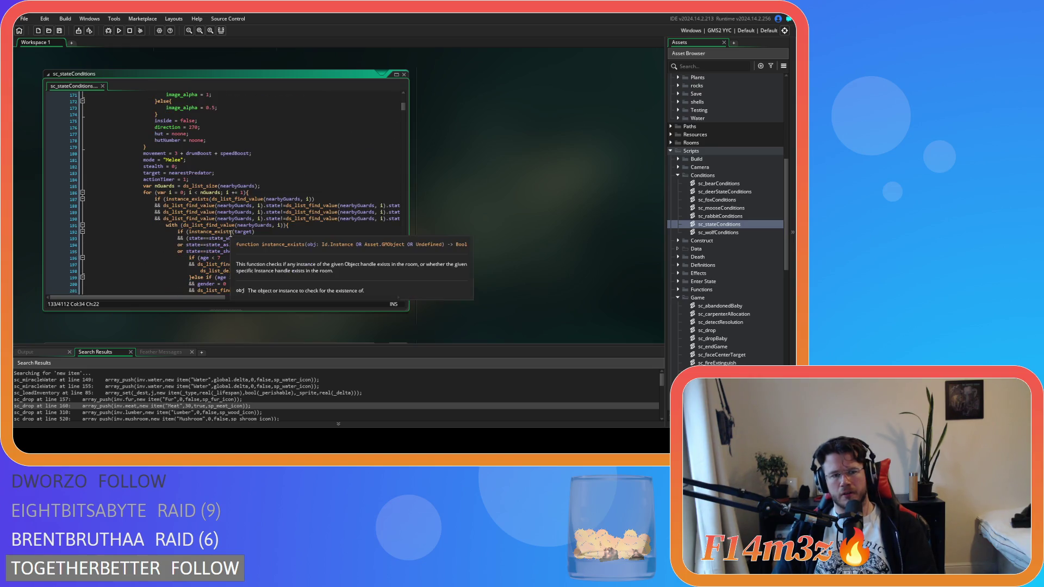
pyautogui.scroll(-15, 231, 233)
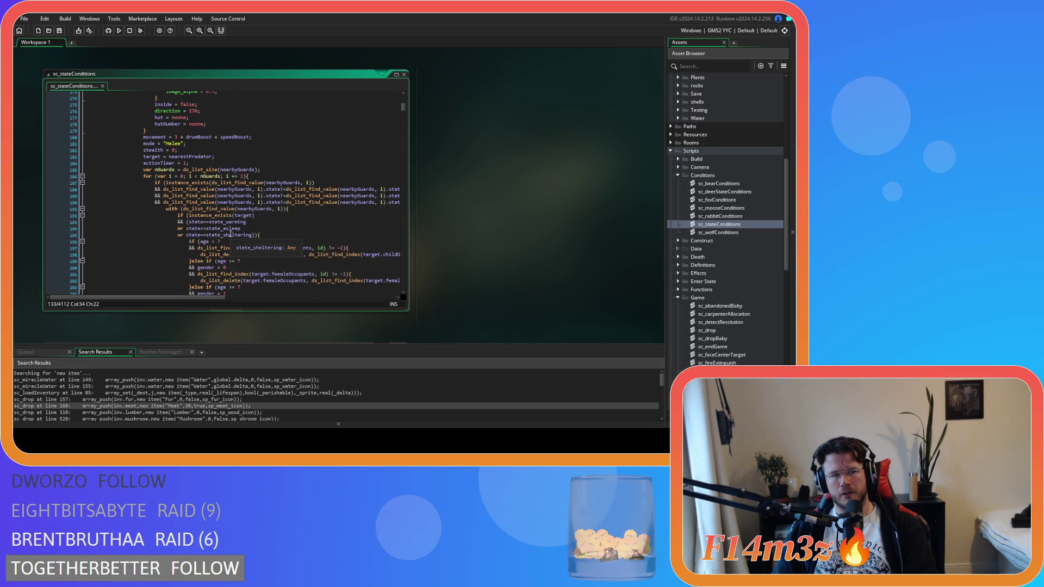
pyautogui.scroll(-1, 230, 234)
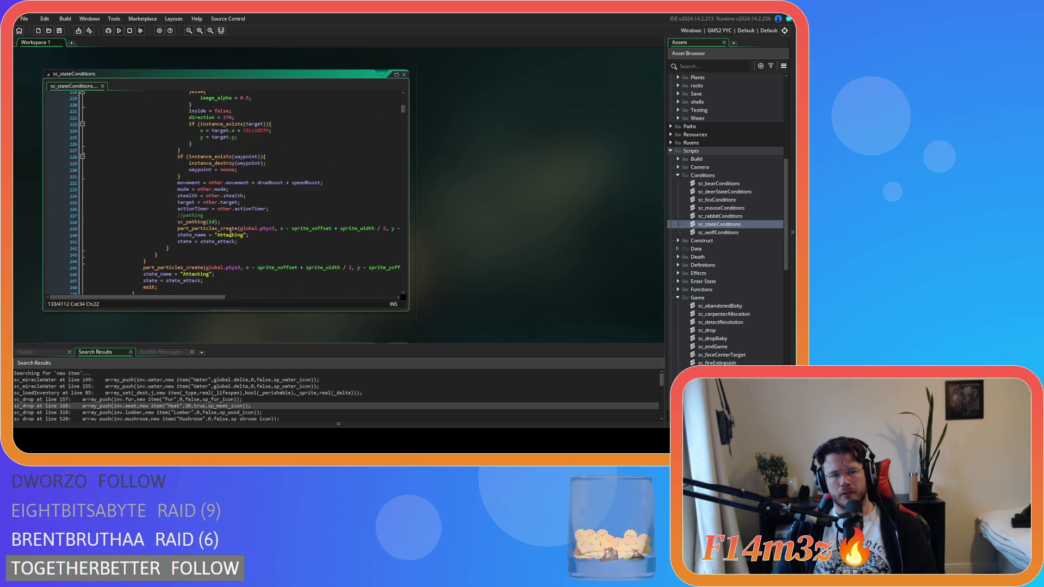
pyautogui.scroll(13, 231, 234)
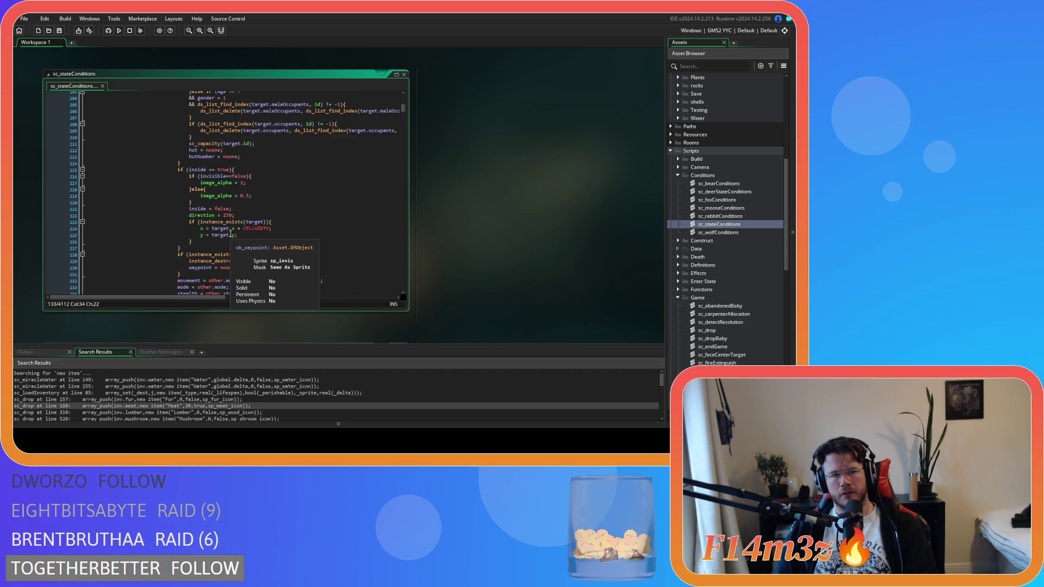
pyautogui.scroll(-20, 295, 250)
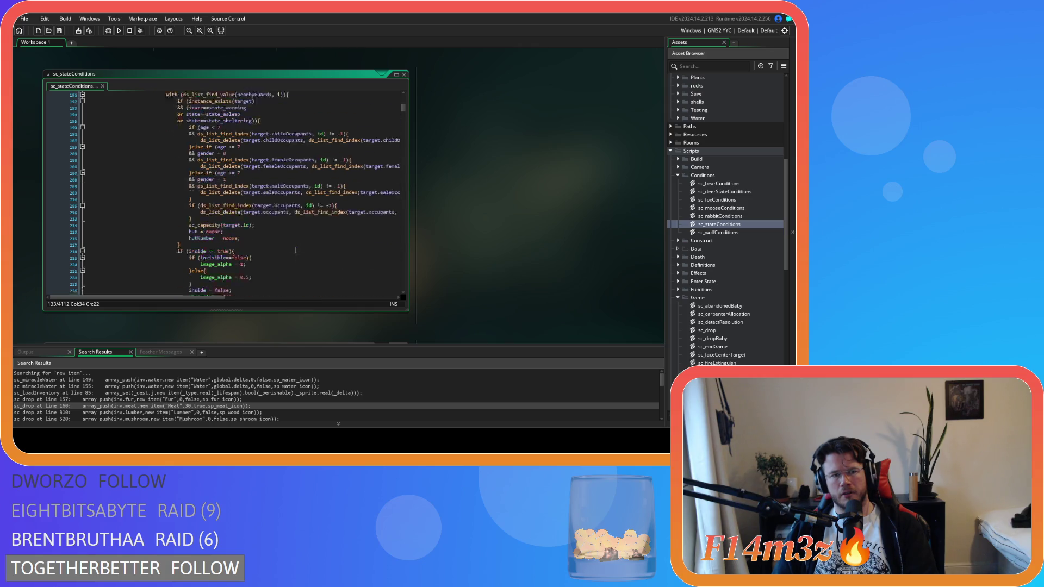
pyautogui.scroll(-10, 296, 250)
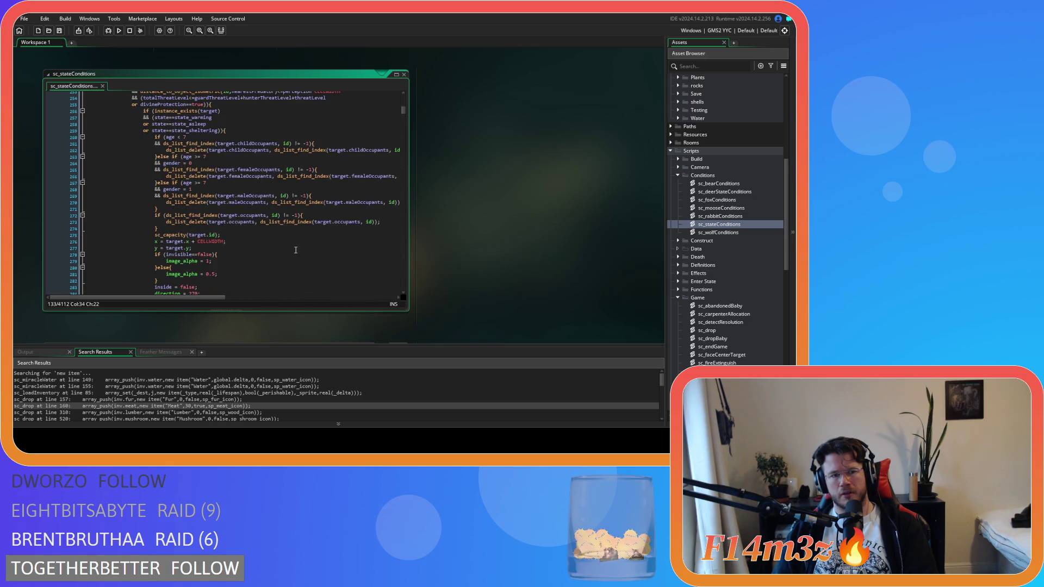
pyautogui.scroll(2, 296, 251)
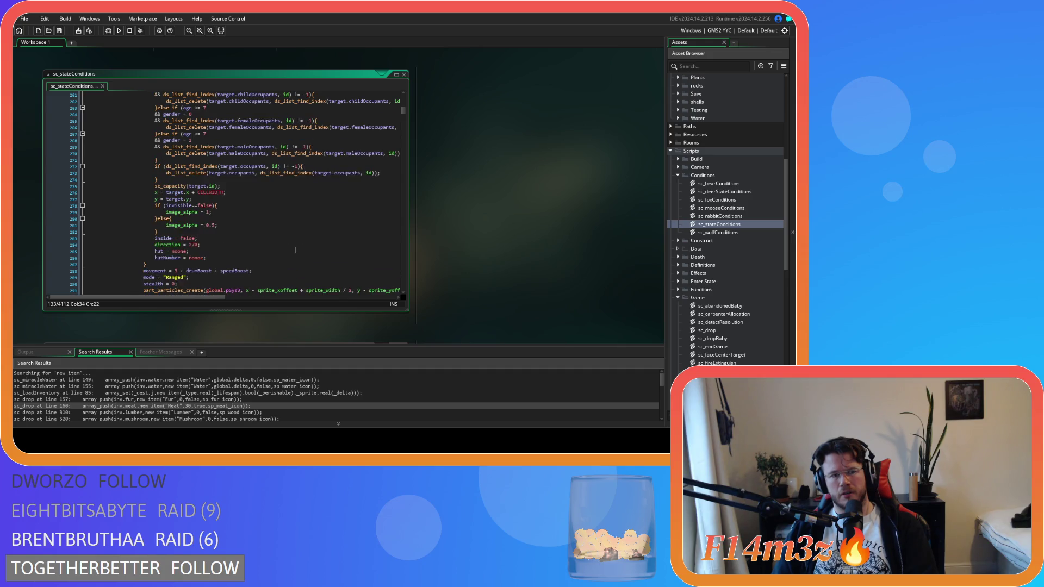
pyautogui.scroll(-19, 296, 250)
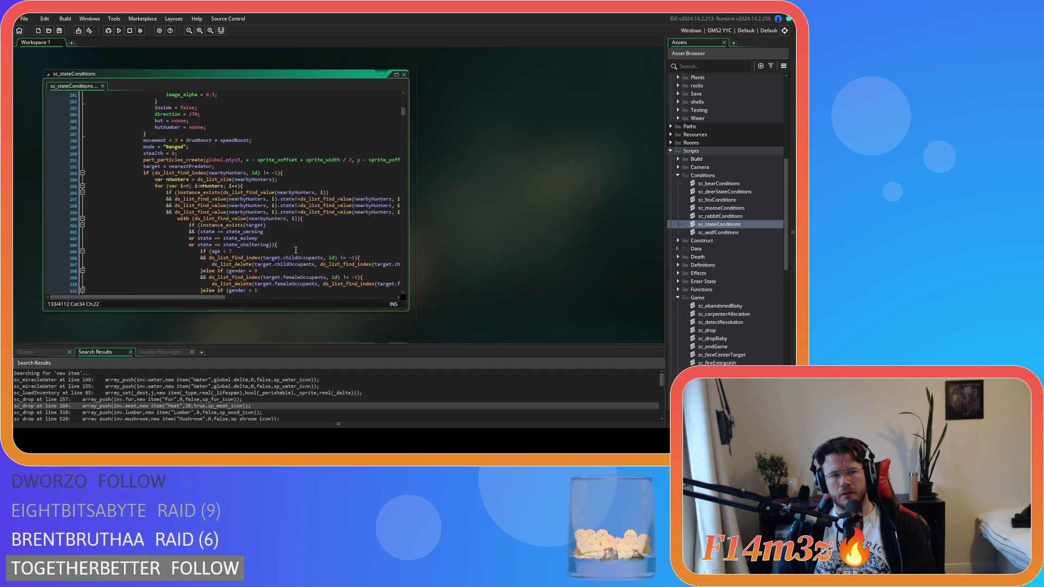
pyautogui.scroll(-4, 296, 250)
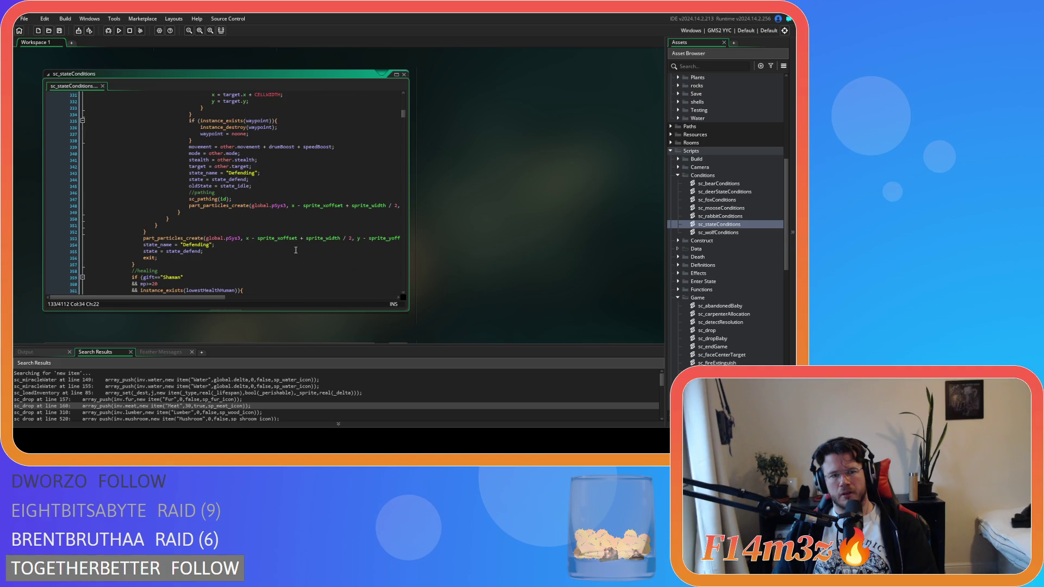
pyautogui.scroll(-7, 296, 250)
pyautogui.scroll(-15, 296, 250)
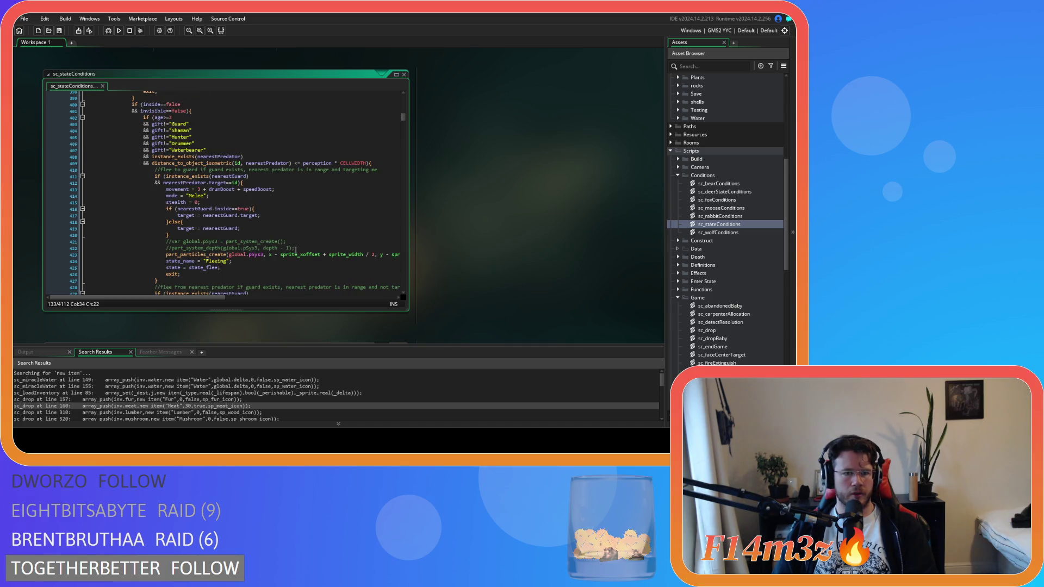
pyautogui.scroll(-5, 296, 250)
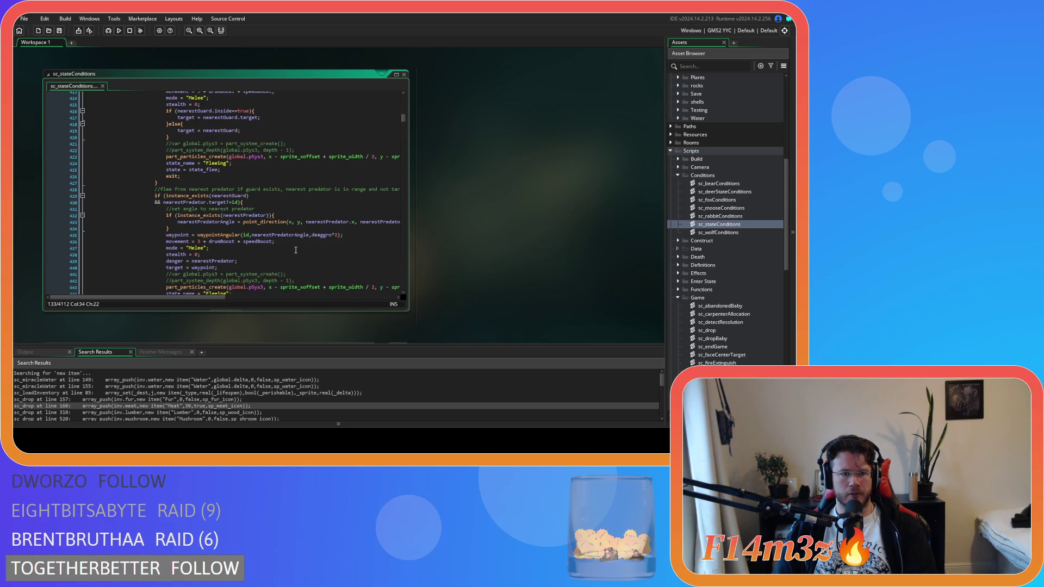
pyautogui.scroll(-5, 296, 250)
pyautogui.scroll(-12, 296, 250)
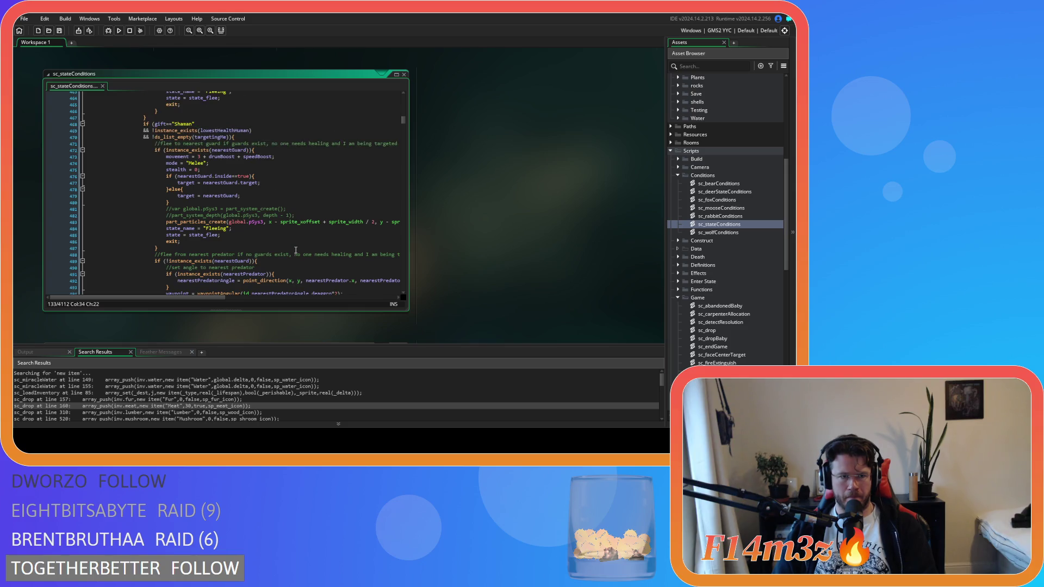
pyautogui.scroll(-11, 295, 250)
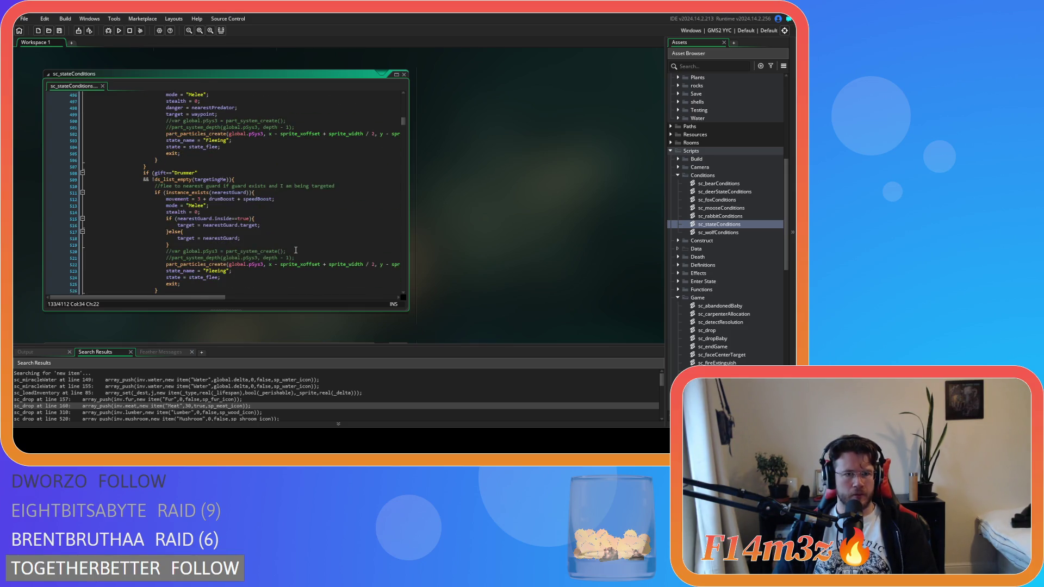
pyautogui.scroll(-19, 296, 250)
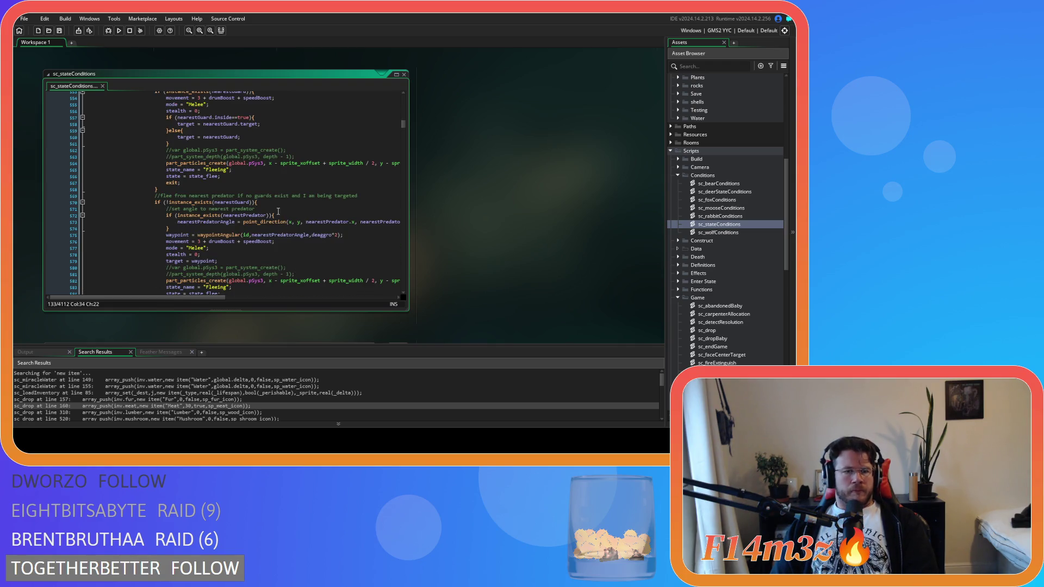
pyautogui.scroll(-3, 275, 210)
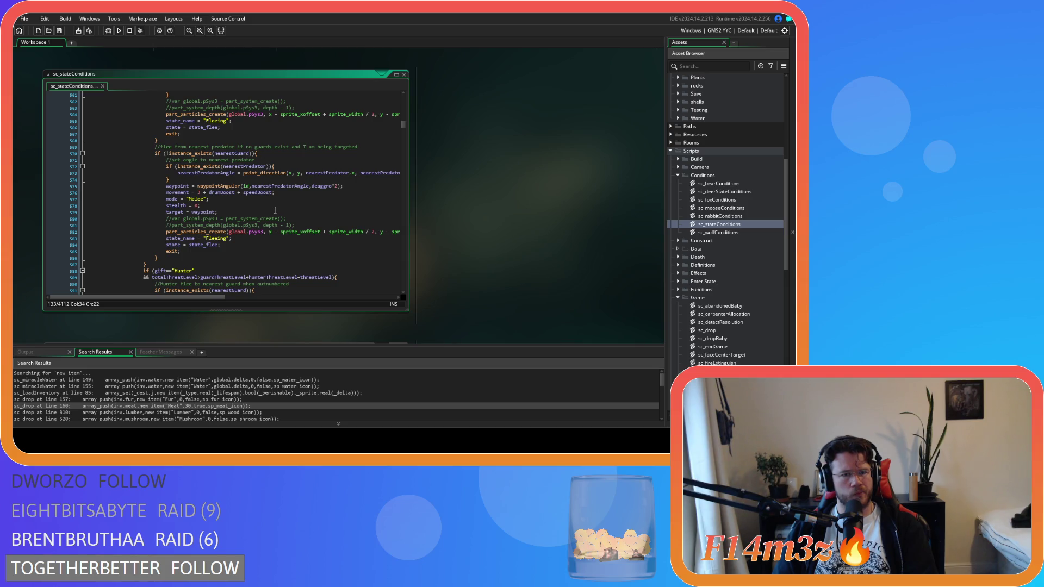
pyautogui.scroll(-5, 275, 210)
pyautogui.scroll(-3, 275, 210)
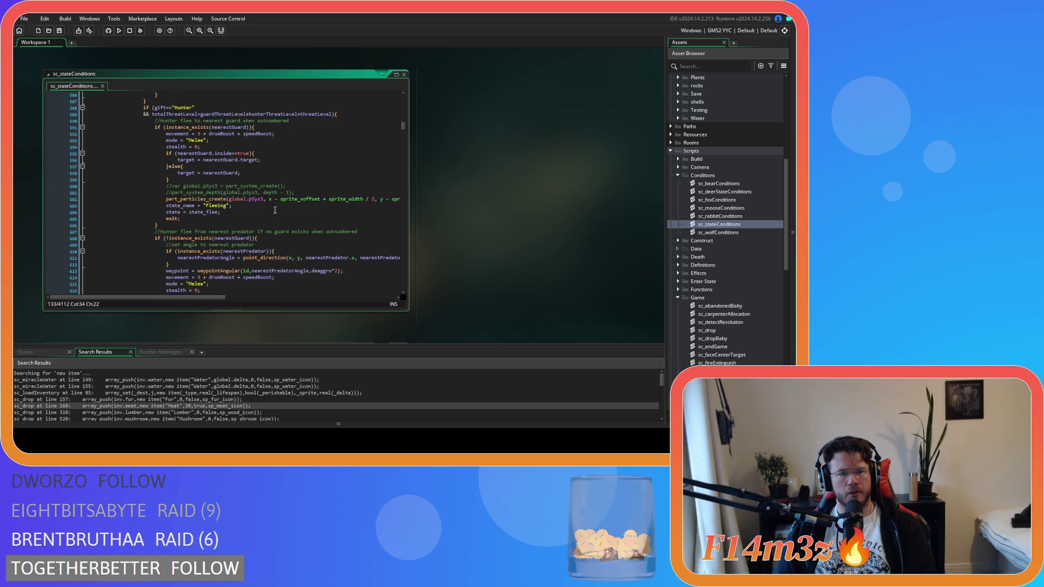
pyautogui.scroll(-20, 275, 210)
pyautogui.scroll(-8, 274, 210)
pyautogui.scroll(-20, 275, 210)
pyautogui.scroll(-20, 275, 210)
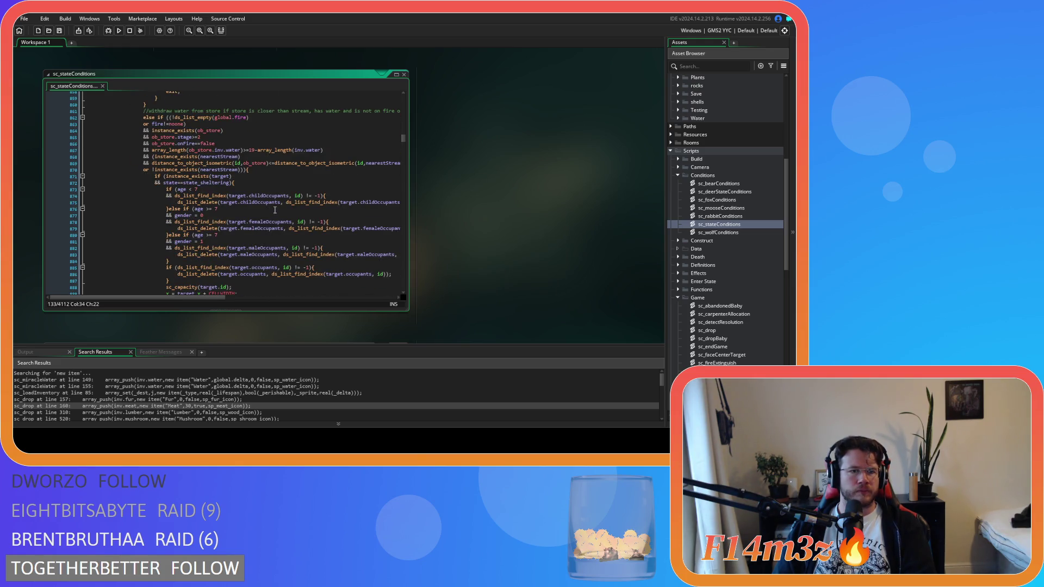
pyautogui.scroll(-20, 274, 210)
pyautogui.scroll(-20, 274, 210)
pyautogui.scroll(-11, 275, 210)
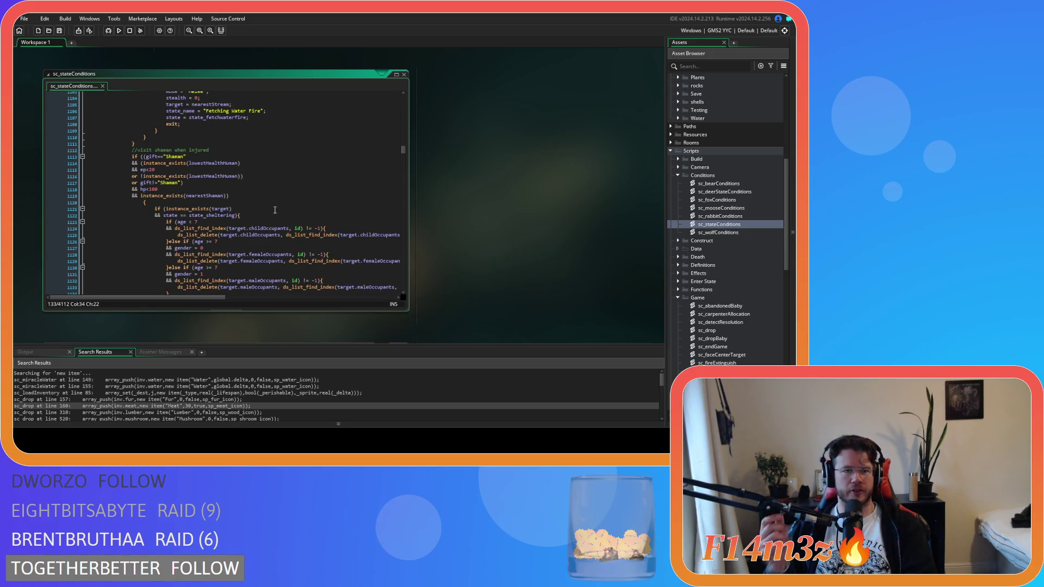
pyautogui.scroll(-1, 275, 209)
pyautogui.scroll(-6, 275, 210)
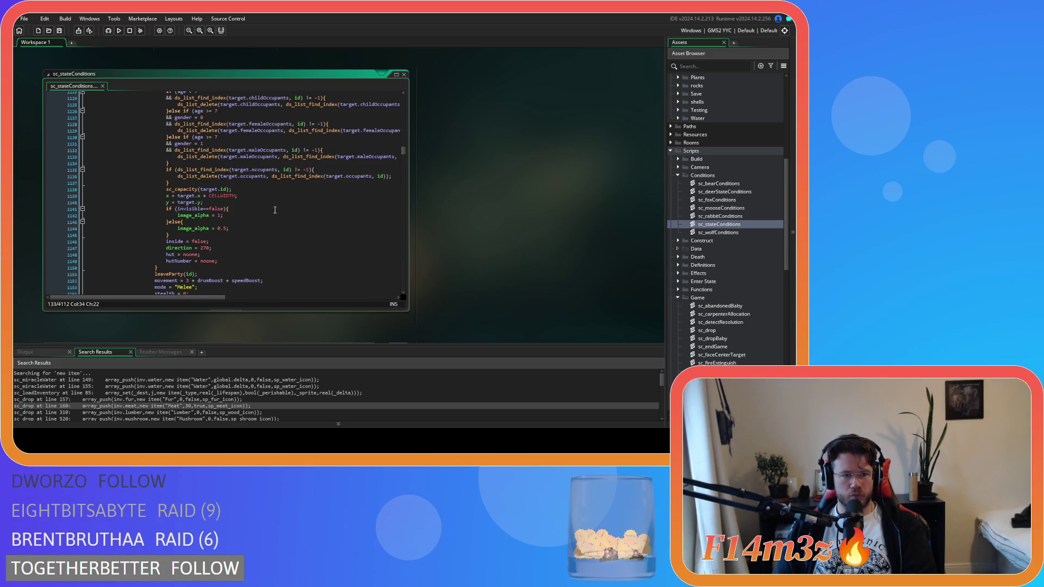
pyautogui.scroll(-4, 275, 210)
pyautogui.click(213, 192)
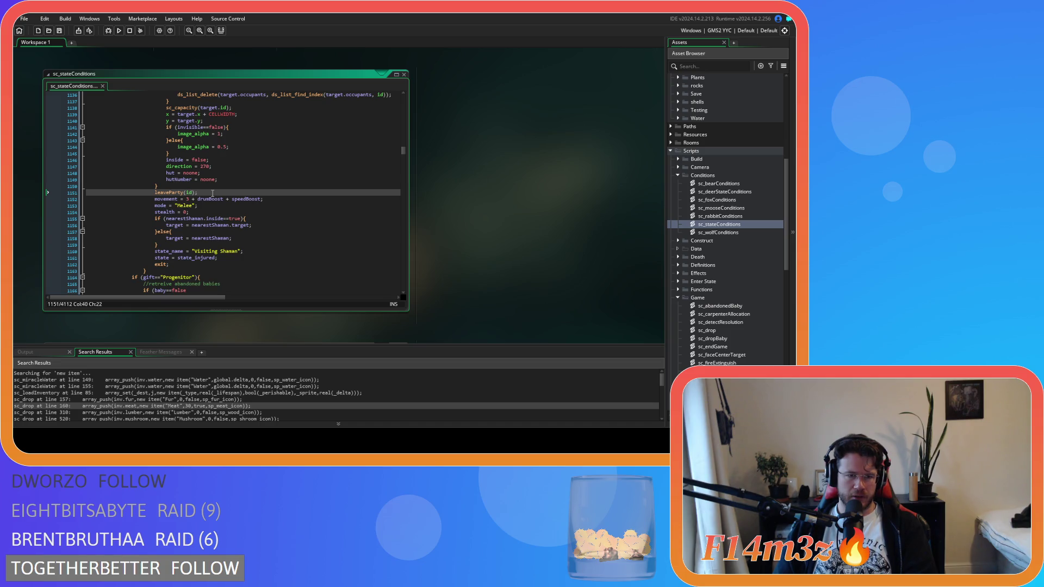
pyautogui.scroll(-7, 212, 193)
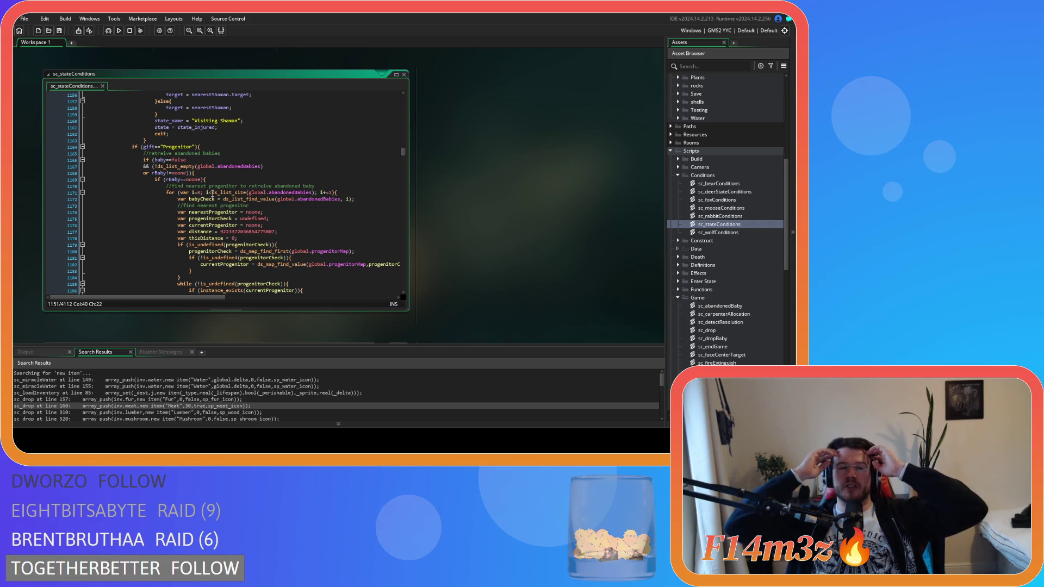
pyautogui.scroll(-19, 170, 190)
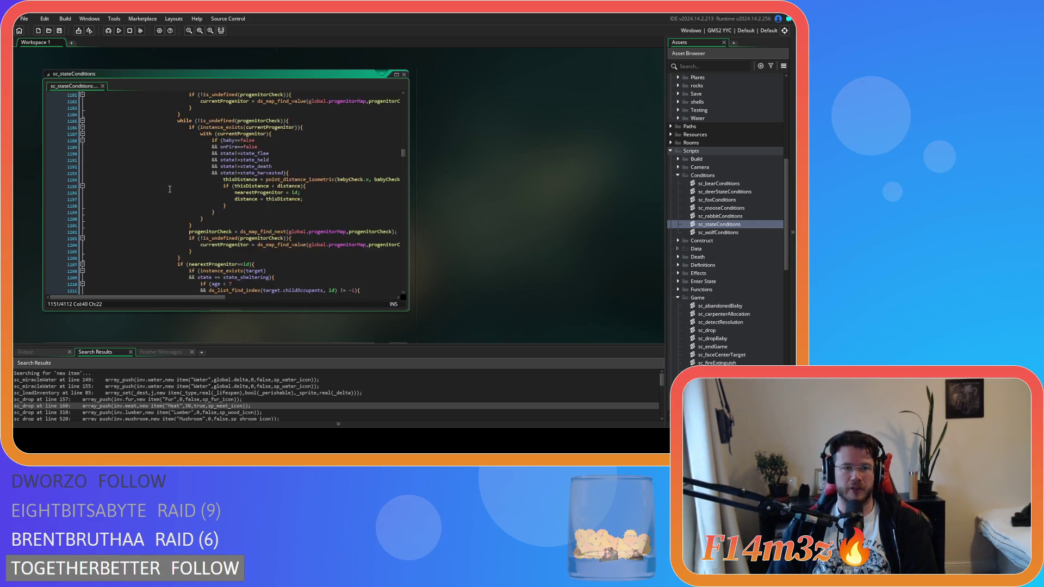
pyautogui.scroll(-17, 170, 189)
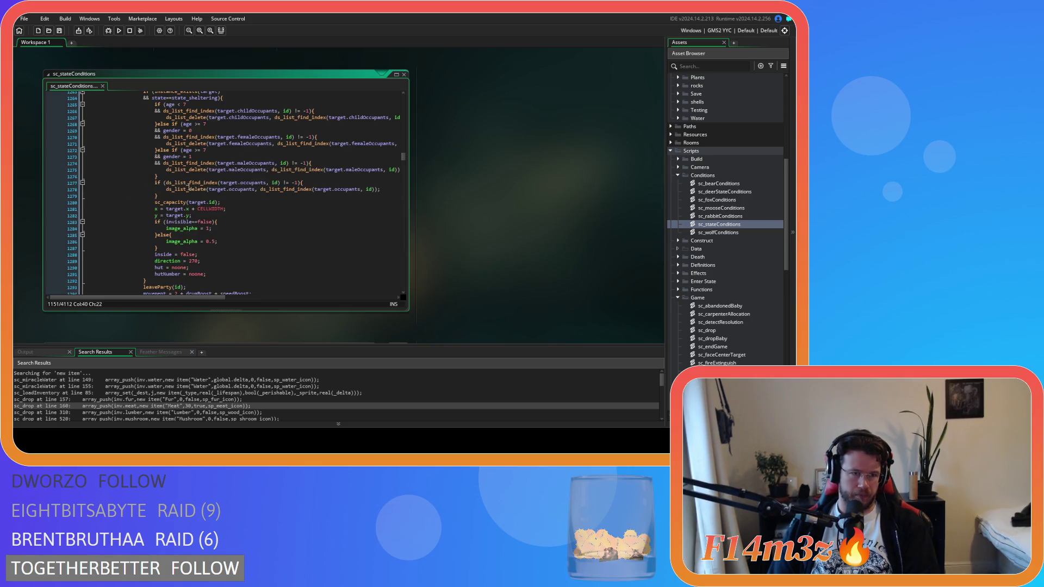
pyautogui.scroll(3, 260, 185)
pyautogui.scroll(-3, 260, 185)
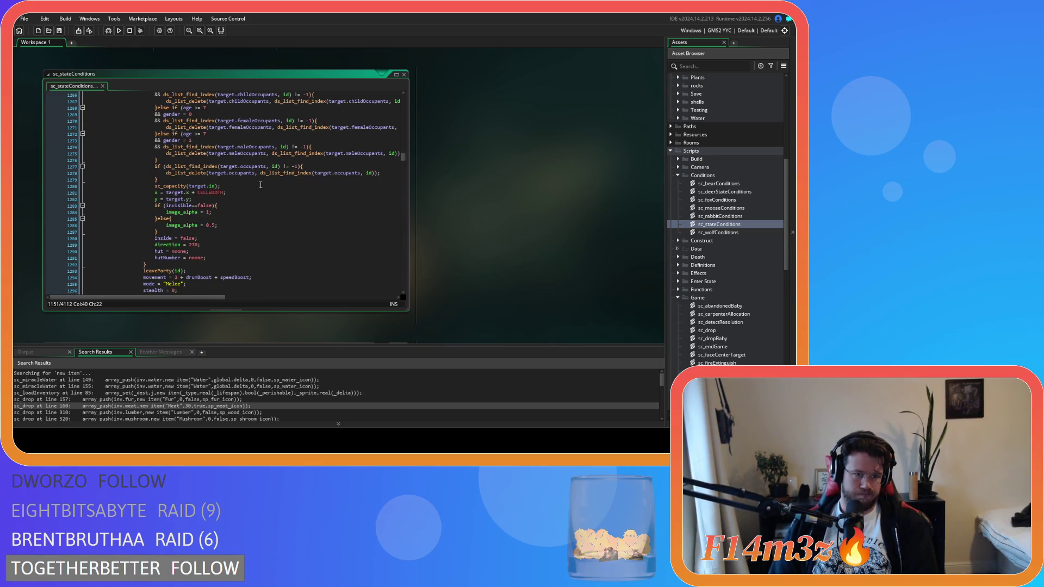
pyautogui.scroll(3, 260, 185)
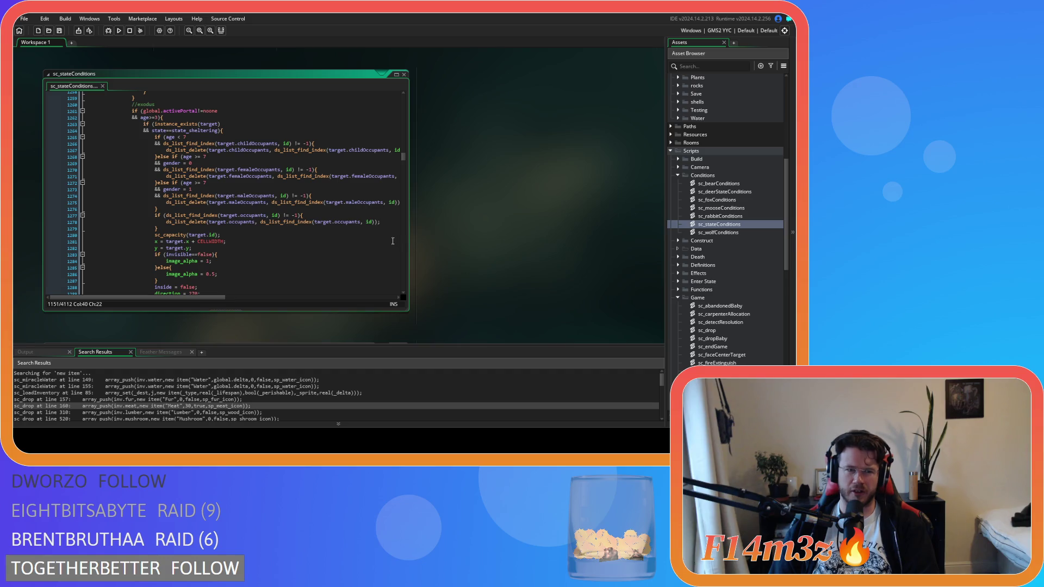
pyautogui.scroll(-5, 393, 241)
pyautogui.click(190, 184)
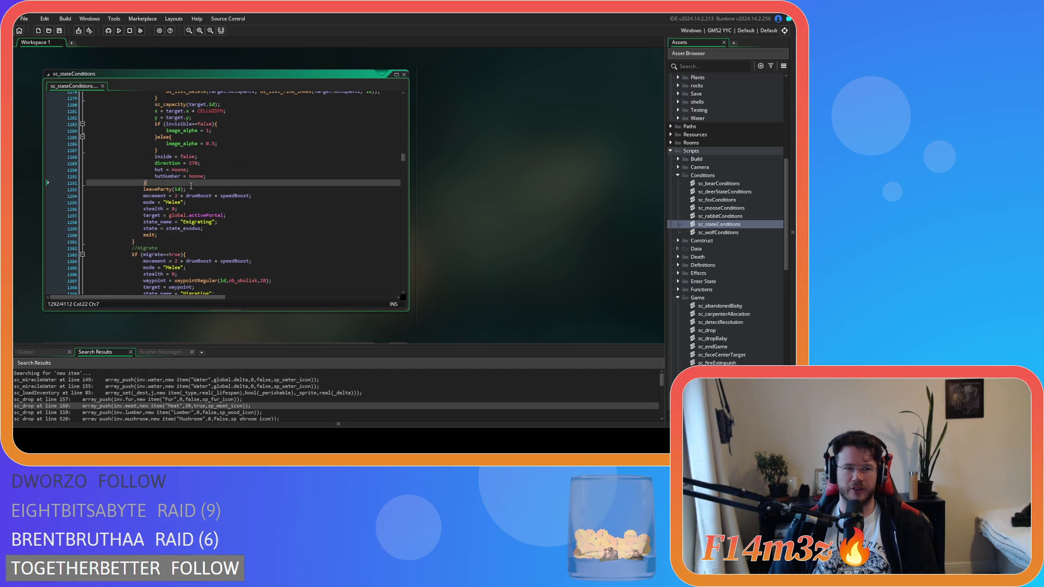
pyautogui.scroll(-3, 302, 209)
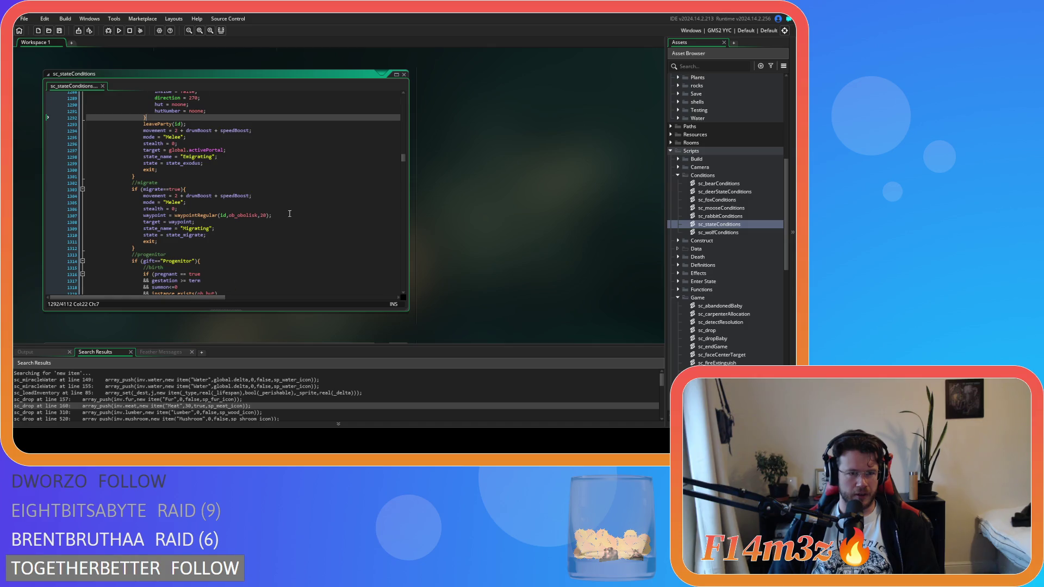
pyautogui.scroll(-2, 289, 213)
pyautogui.scroll(-3, 290, 214)
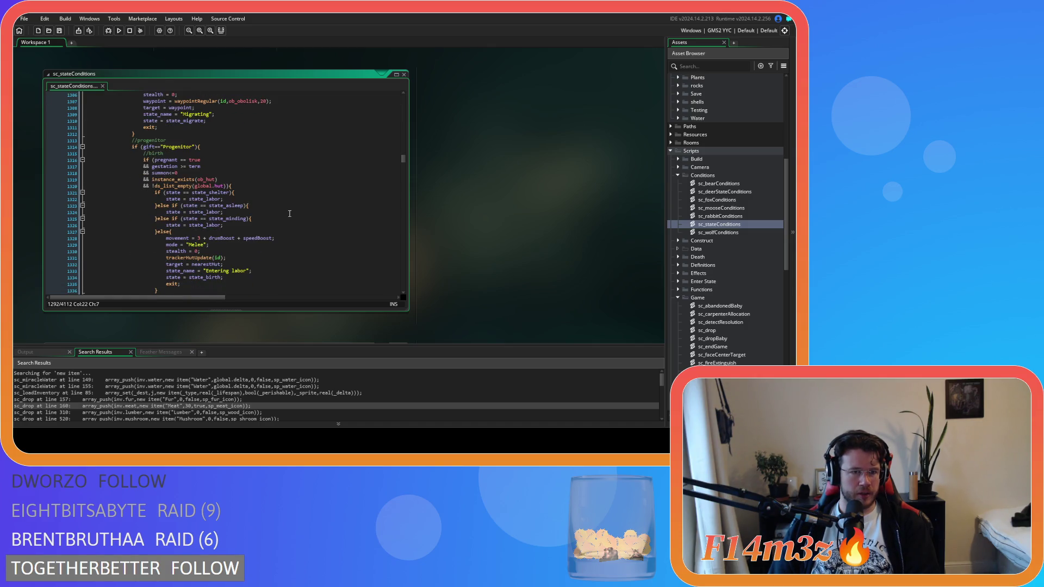
pyautogui.scroll(-2, 289, 214)
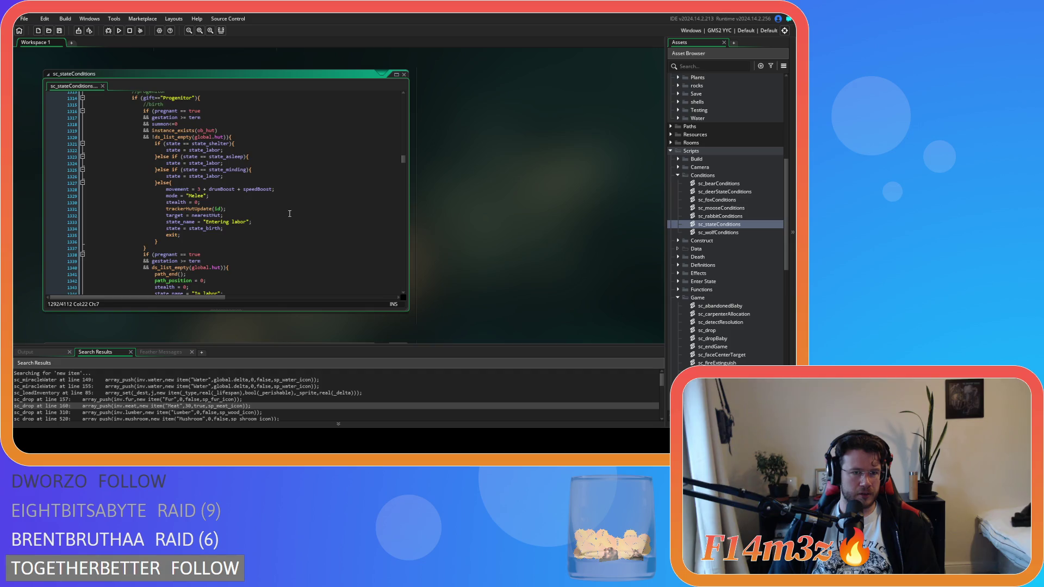
pyautogui.scroll(1, 289, 214)
pyautogui.scroll(-20, 289, 214)
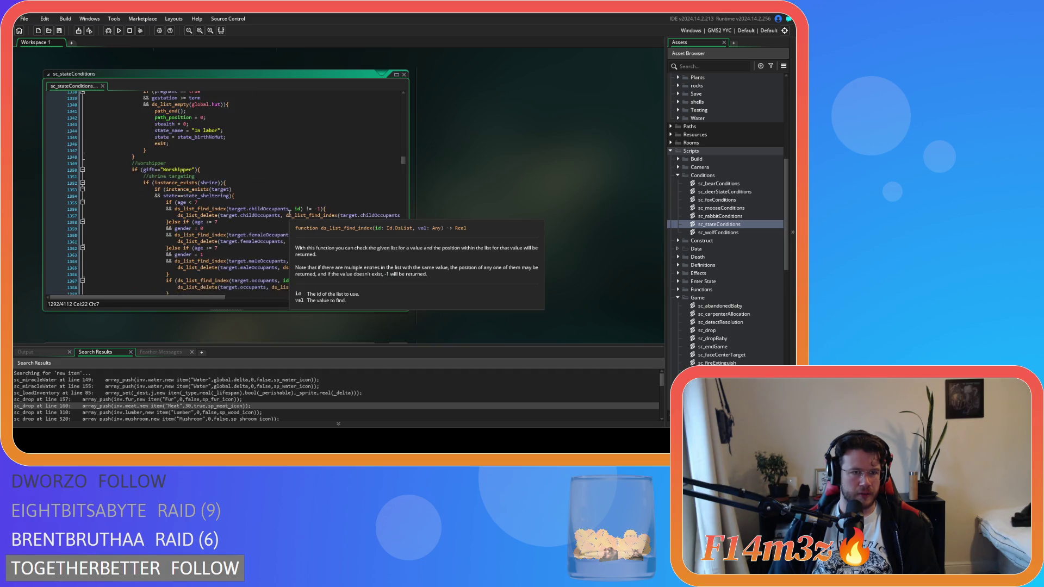
pyautogui.scroll(-3, 290, 213)
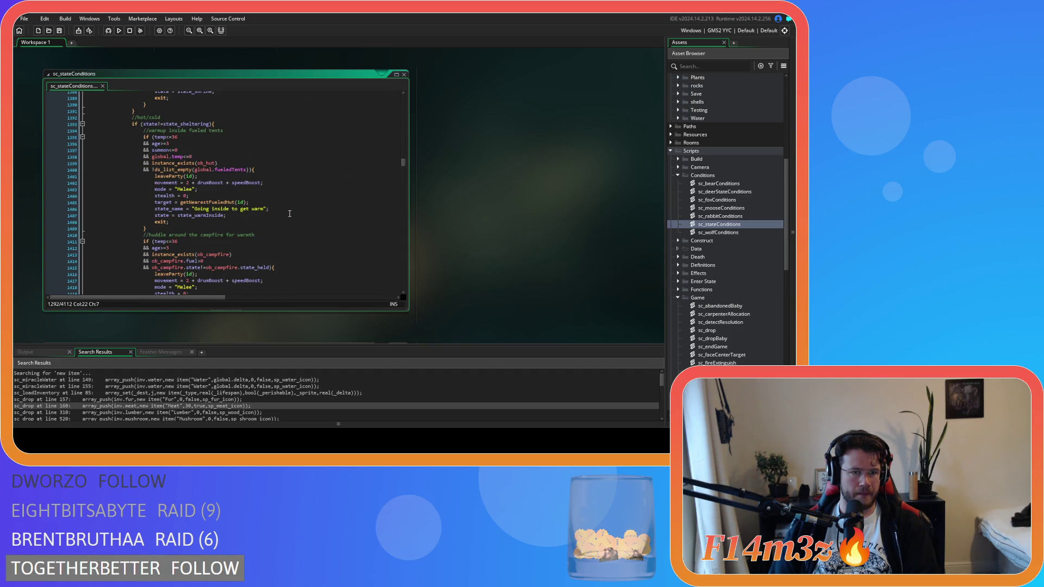
pyautogui.scroll(-12, 290, 214)
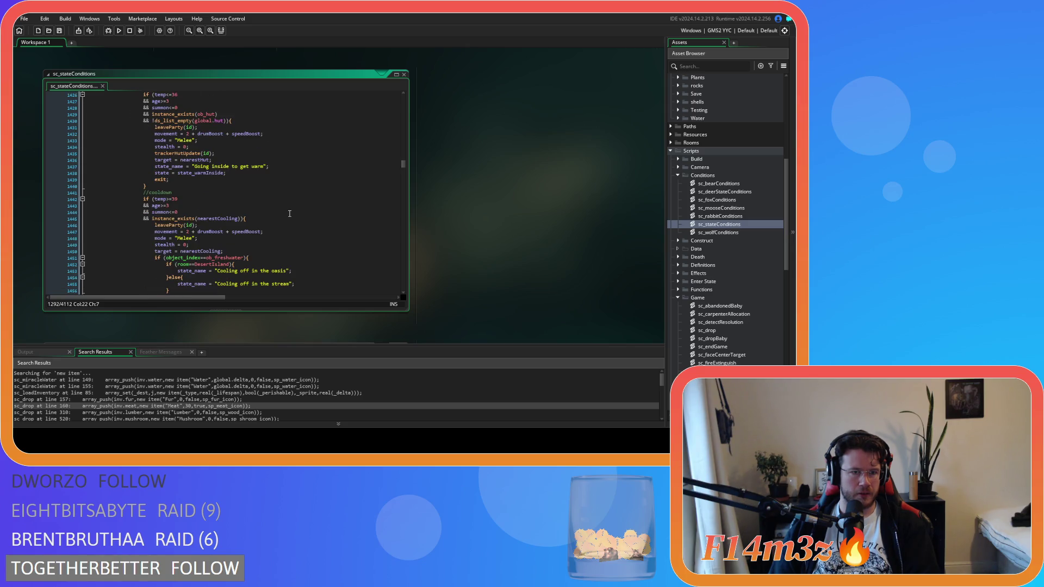
pyautogui.scroll(-16, 289, 214)
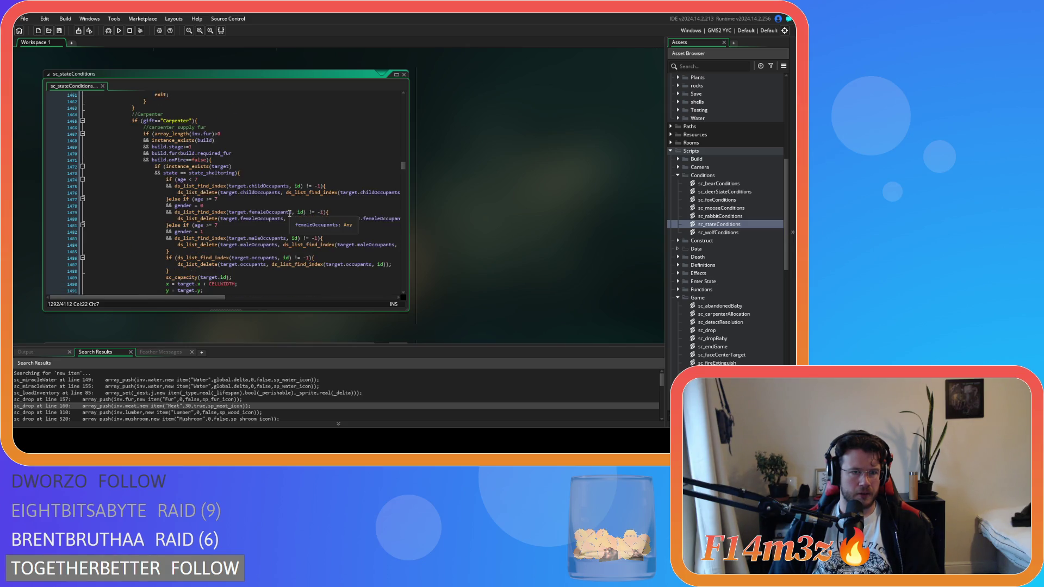
pyautogui.scroll(-7, 290, 213)
pyautogui.scroll(-20, 289, 214)
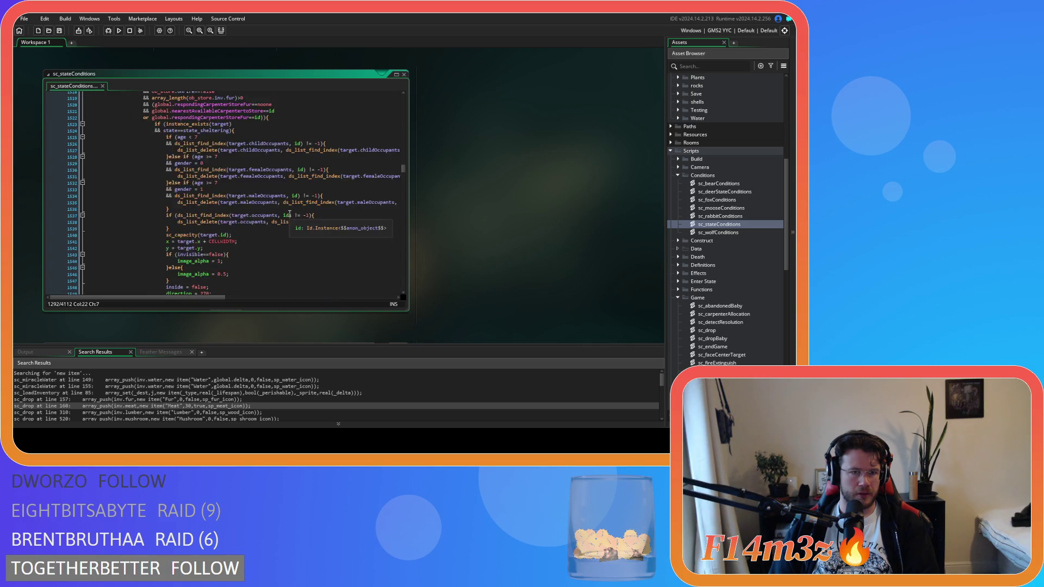
pyautogui.scroll(-20, 289, 214)
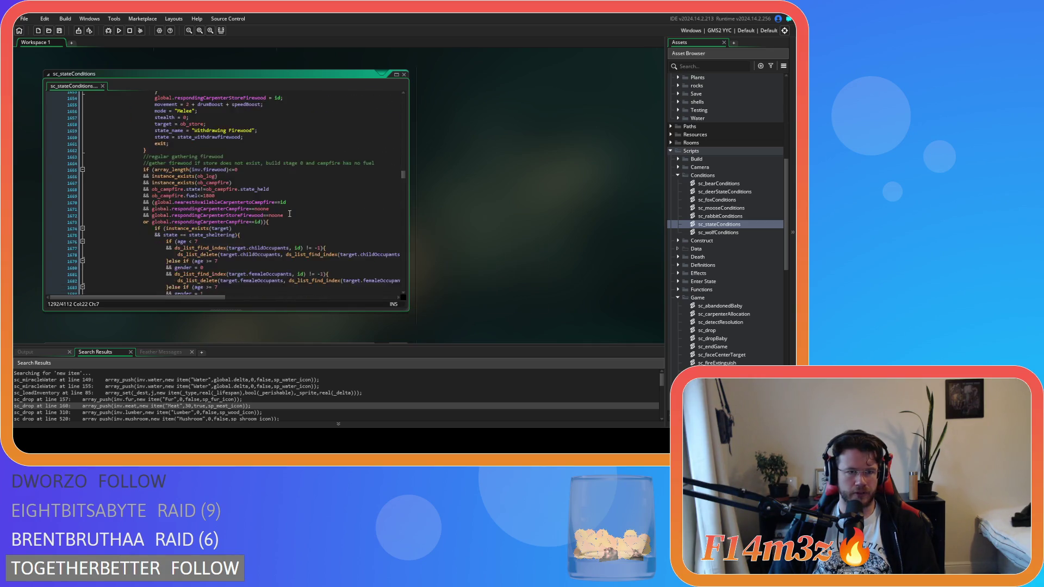
pyautogui.scroll(-10, 289, 213)
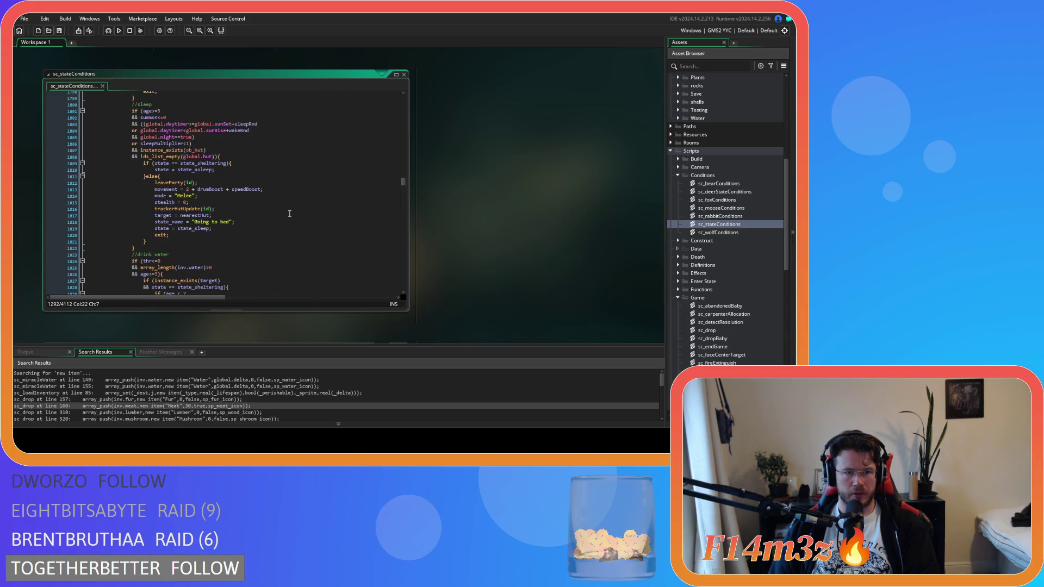
pyautogui.scroll(-9, 290, 214)
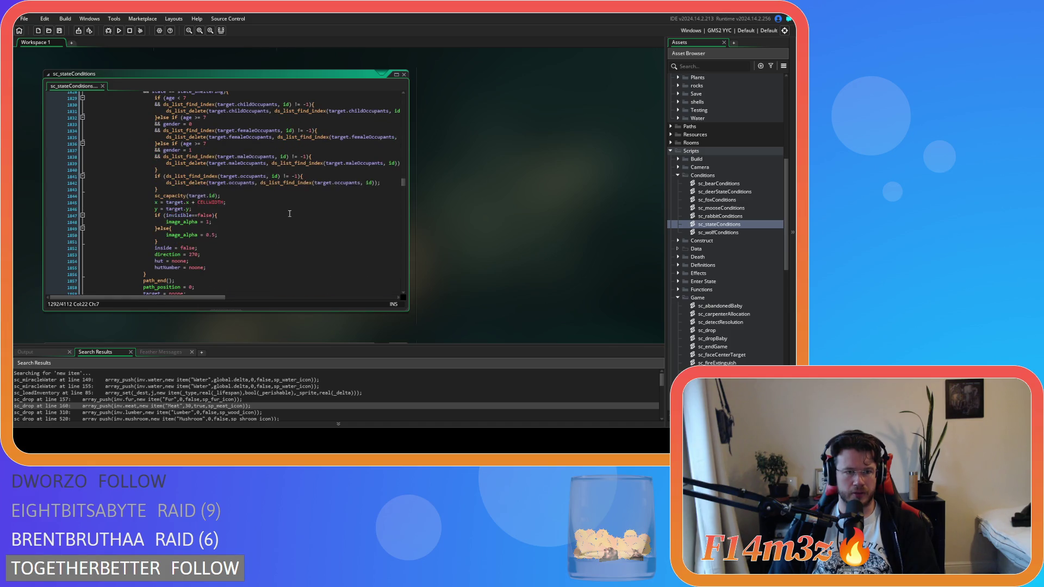
pyautogui.scroll(2, 289, 214)
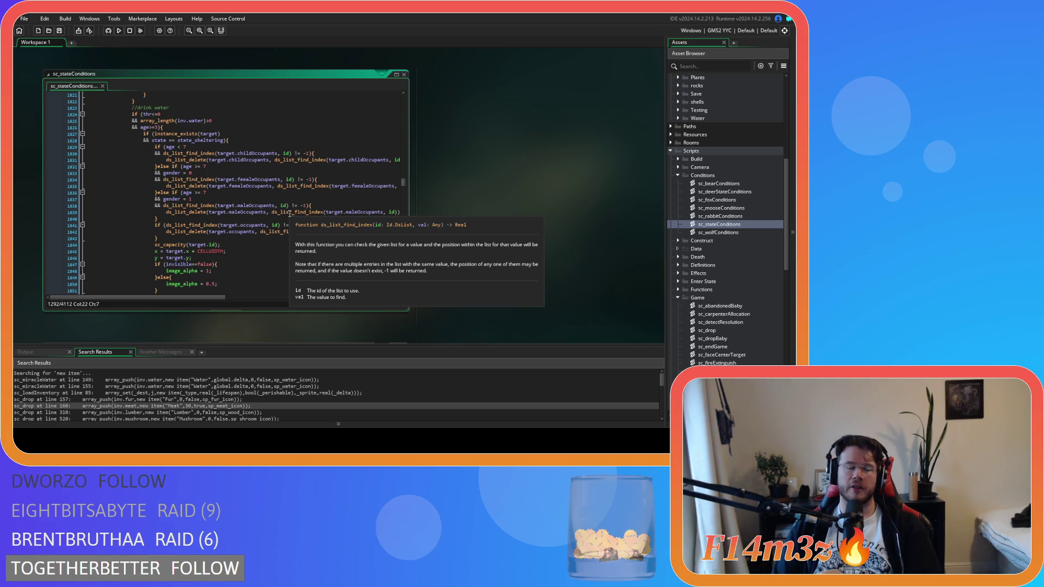
pyautogui.scroll(-10, 287, 212)
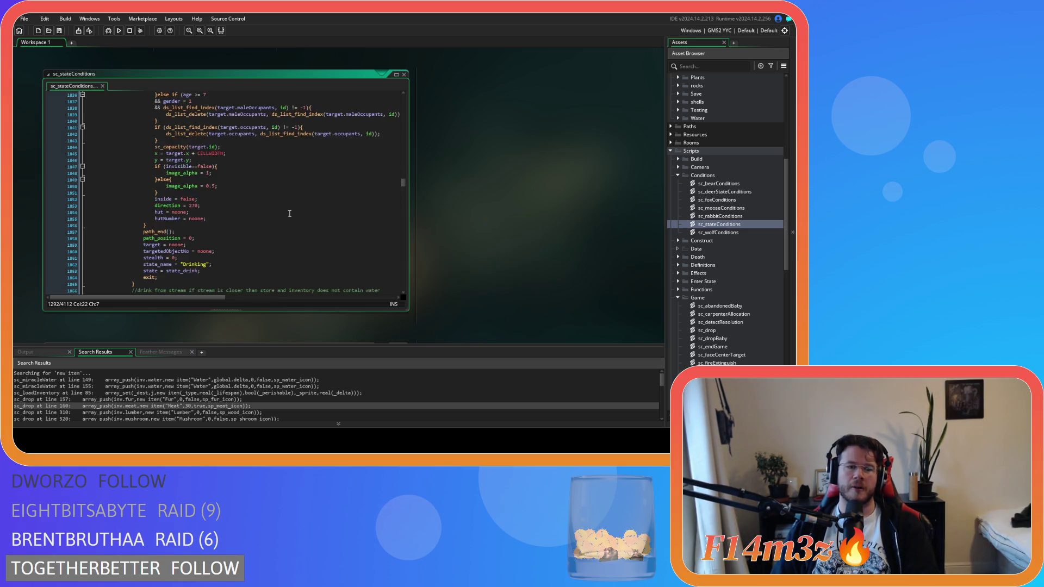
pyautogui.scroll(-8, 283, 212)
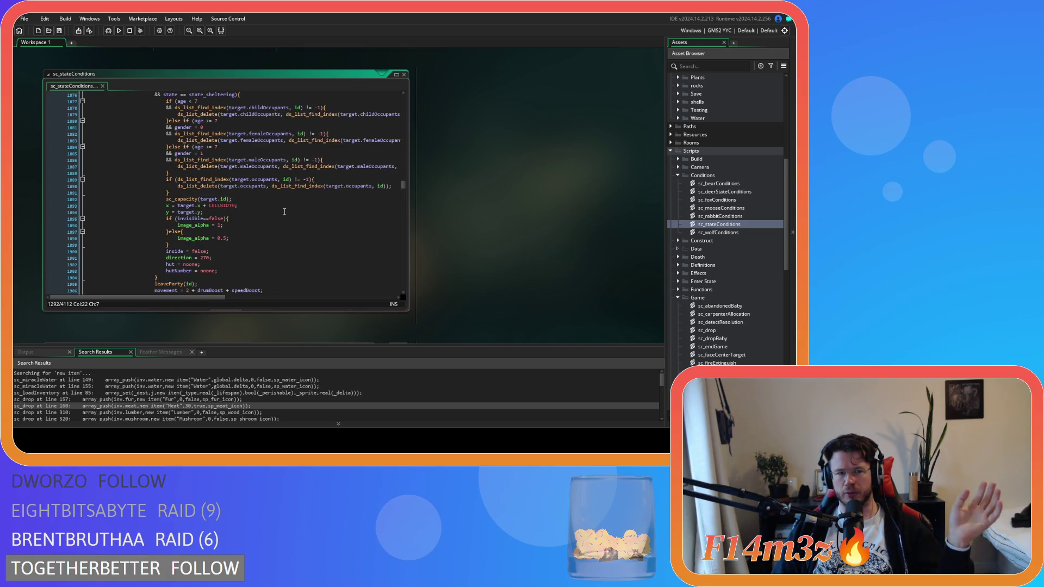
pyautogui.scroll(-3, 284, 211)
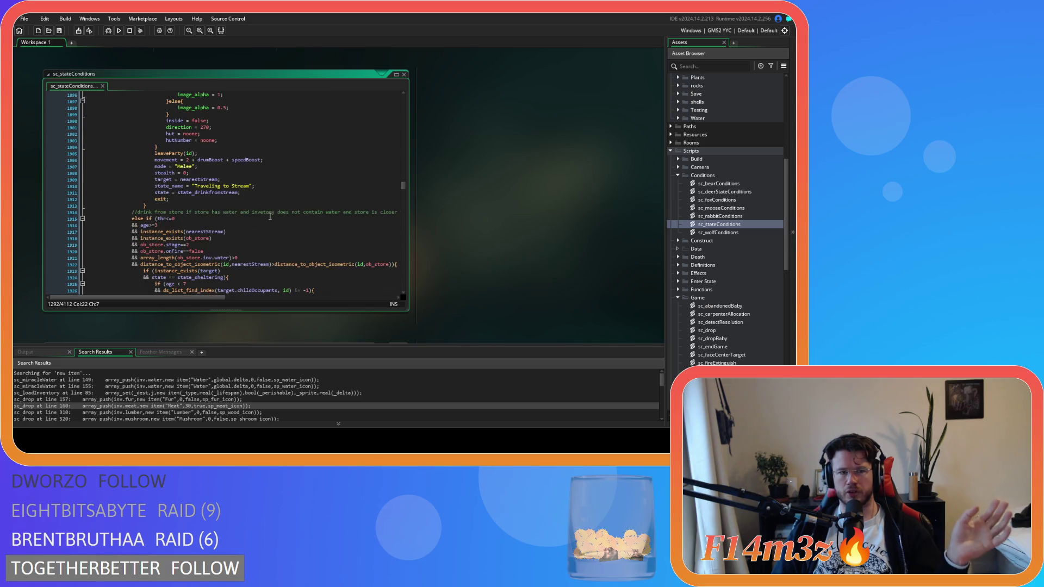
pyautogui.scroll(-15, 276, 214)
pyautogui.scroll(-3, 269, 216)
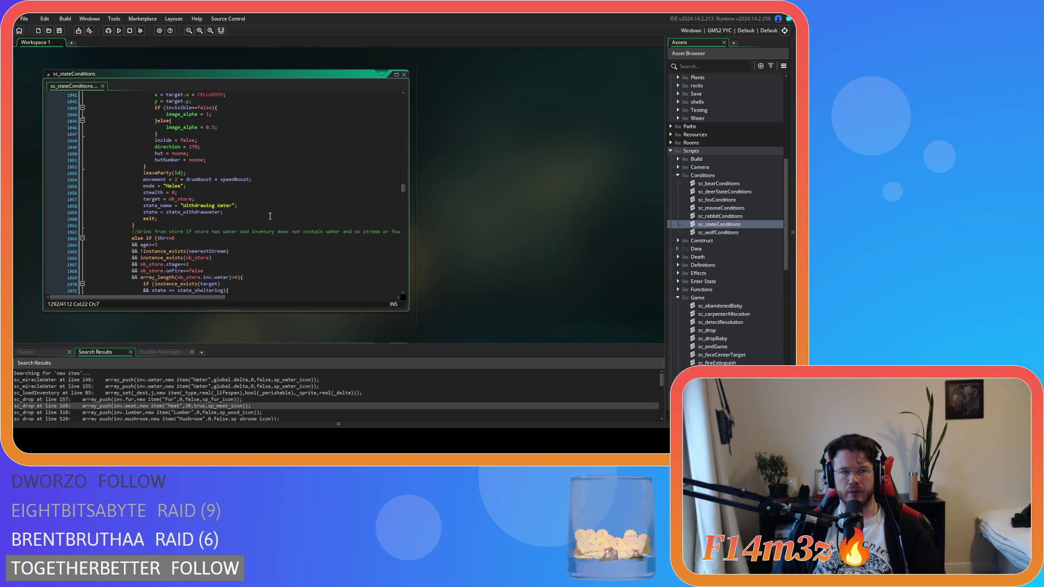
pyautogui.scroll(-15, 269, 216)
pyautogui.scroll(-18, 204, 206)
pyautogui.scroll(-12, 204, 206)
pyautogui.scroll(-17, 204, 206)
pyautogui.scroll(-17, 205, 206)
pyautogui.scroll(-10, 205, 205)
pyautogui.scroll(10, 204, 206)
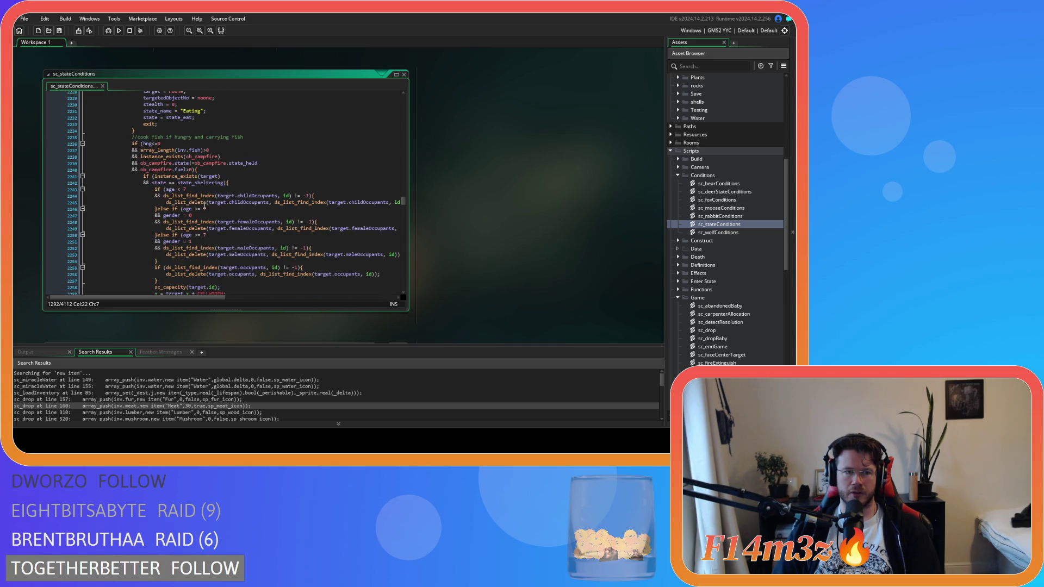
pyautogui.scroll(-6, 204, 208)
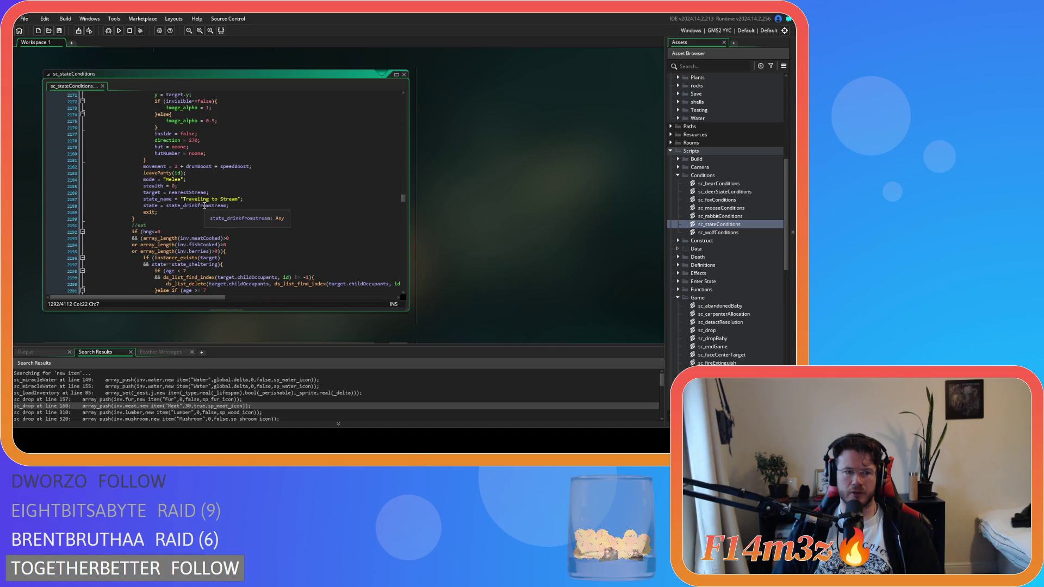
pyautogui.scroll(-4, 239, 212)
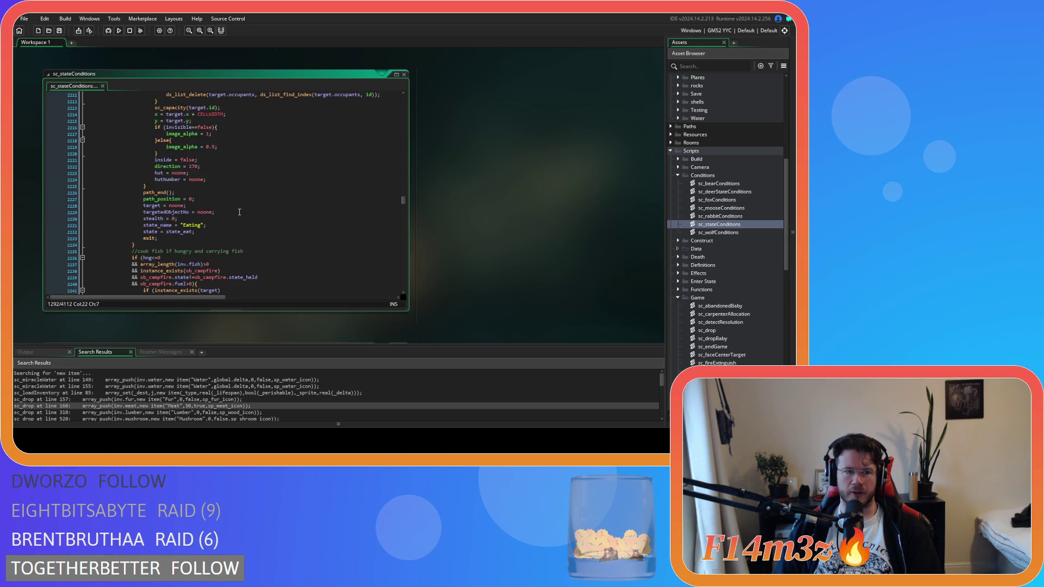
pyautogui.scroll(-2, 240, 213)
pyautogui.scroll(-5, 239, 213)
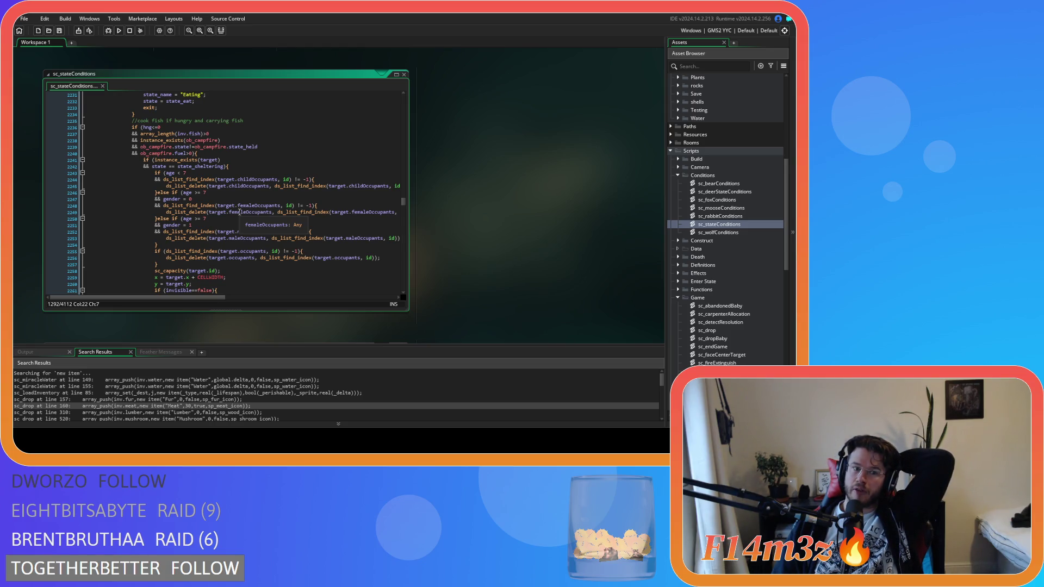
pyautogui.scroll(-5, 239, 212)
pyautogui.scroll(8, 239, 212)
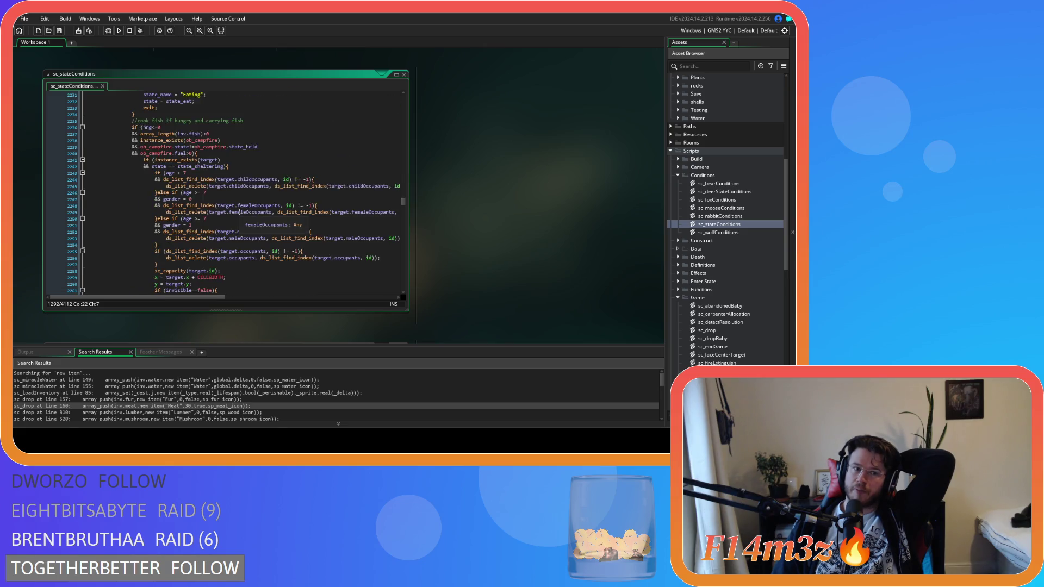
pyautogui.scroll(-13, 240, 212)
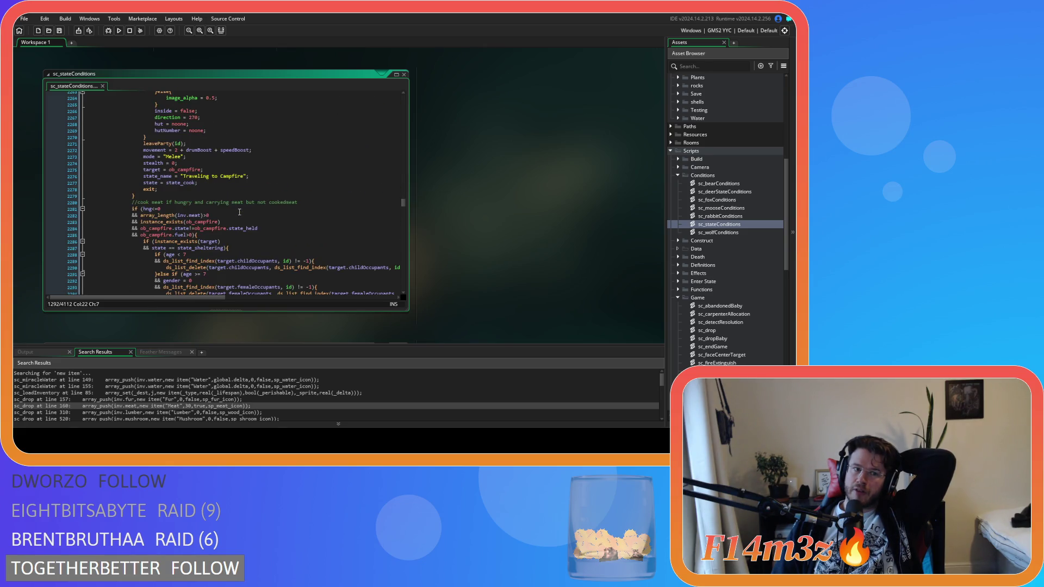
pyautogui.scroll(-9, 239, 212)
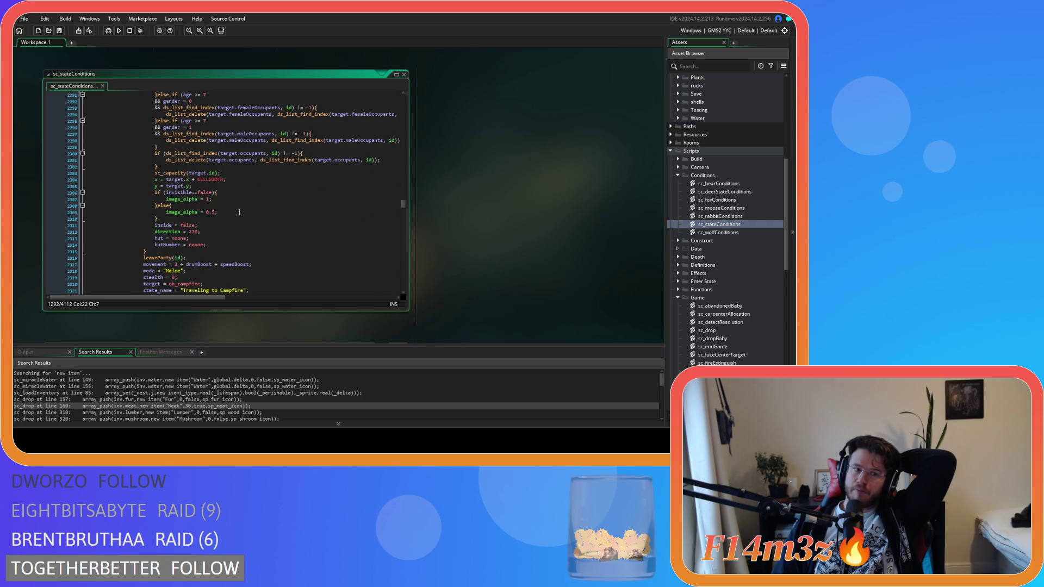
pyautogui.scroll(11, 239, 212)
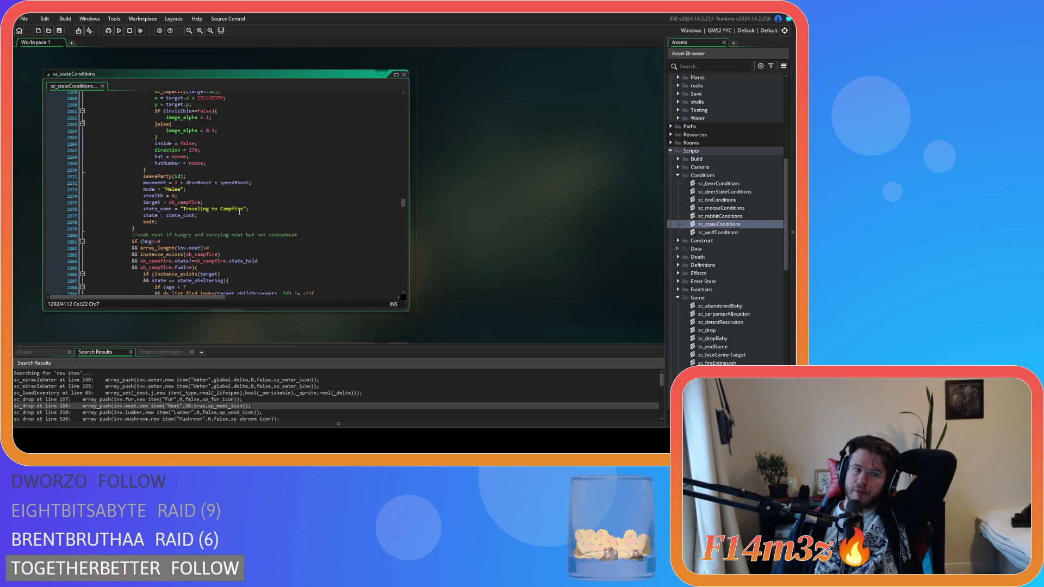
pyautogui.scroll(10, 239, 213)
pyautogui.scroll(-15, 240, 212)
pyautogui.scroll(-7, 239, 212)
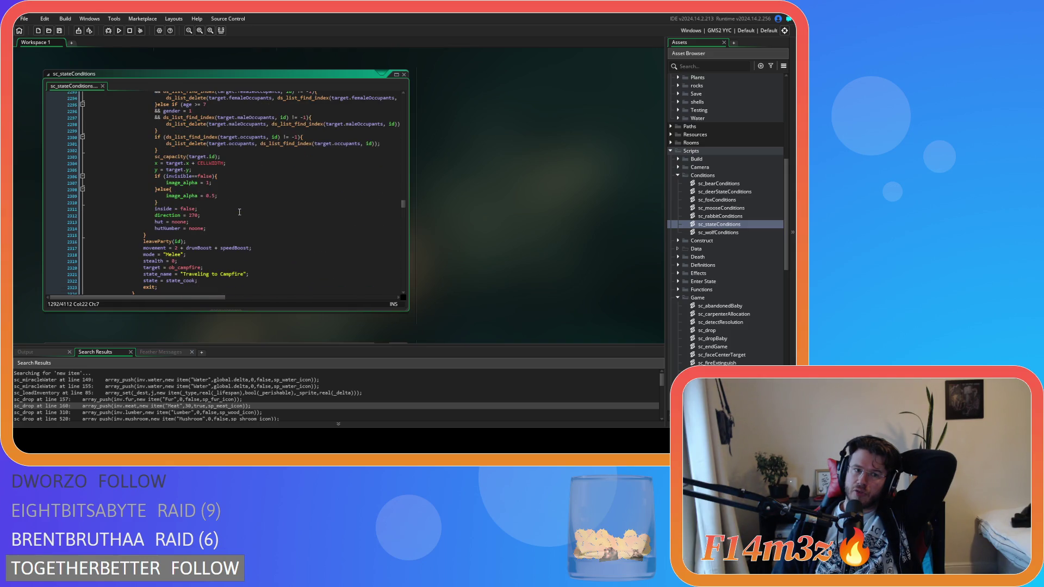
pyautogui.scroll(-13, 239, 212)
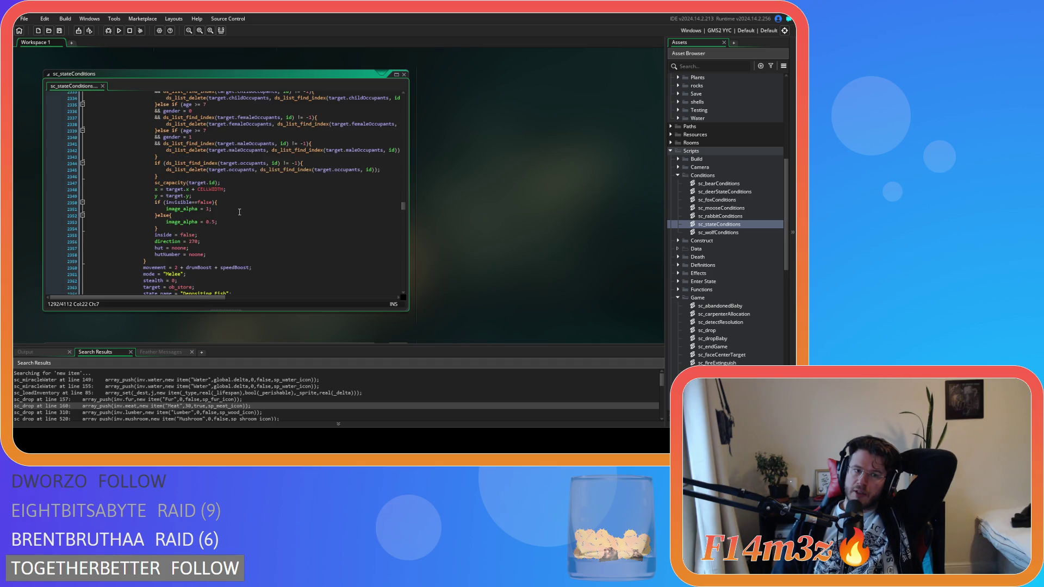
pyautogui.scroll(-2, 240, 213)
pyautogui.scroll(7, 240, 212)
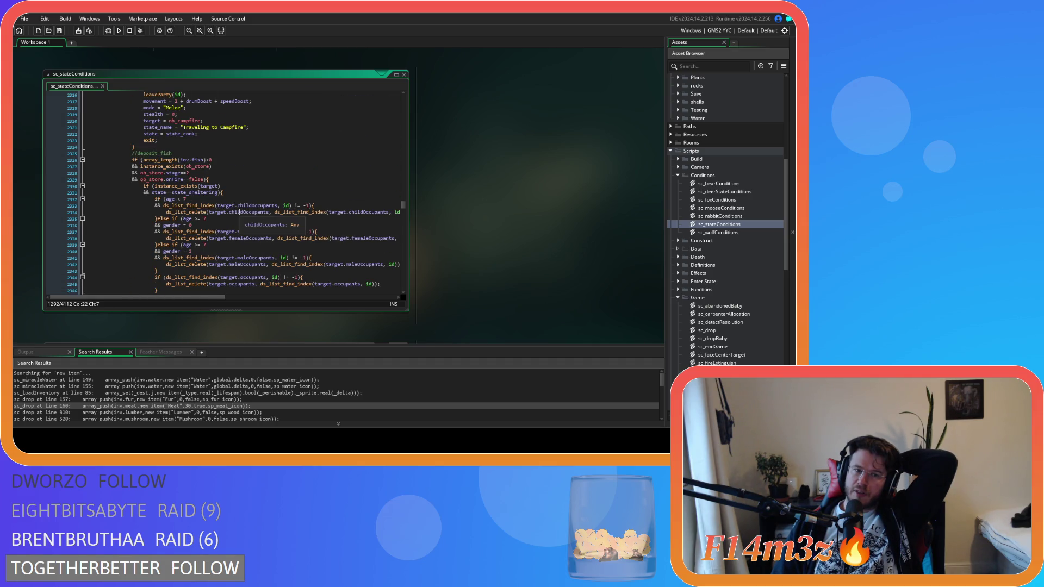
pyautogui.scroll(-8, 239, 213)
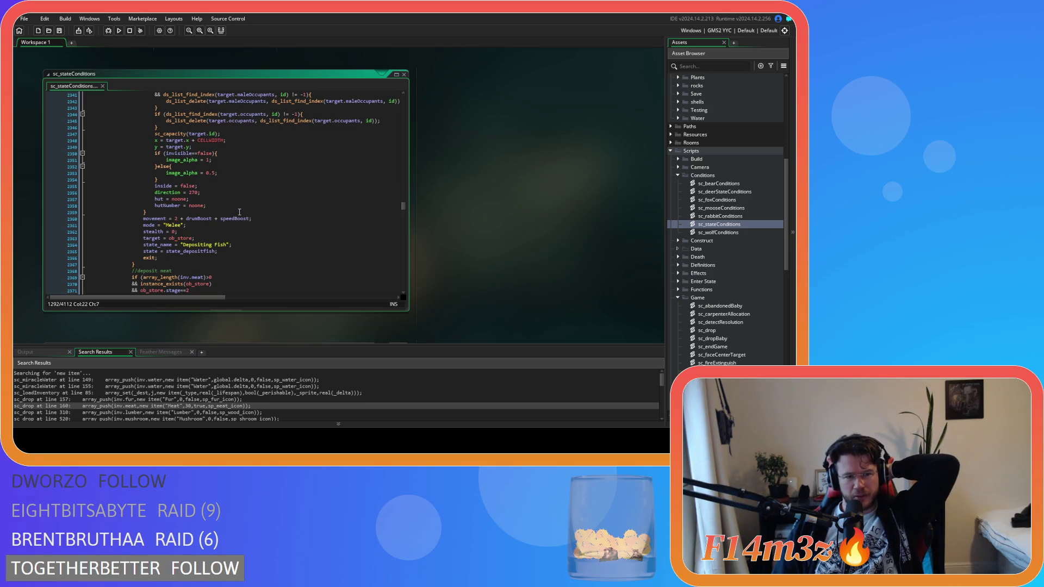
pyautogui.scroll(-12, 239, 212)
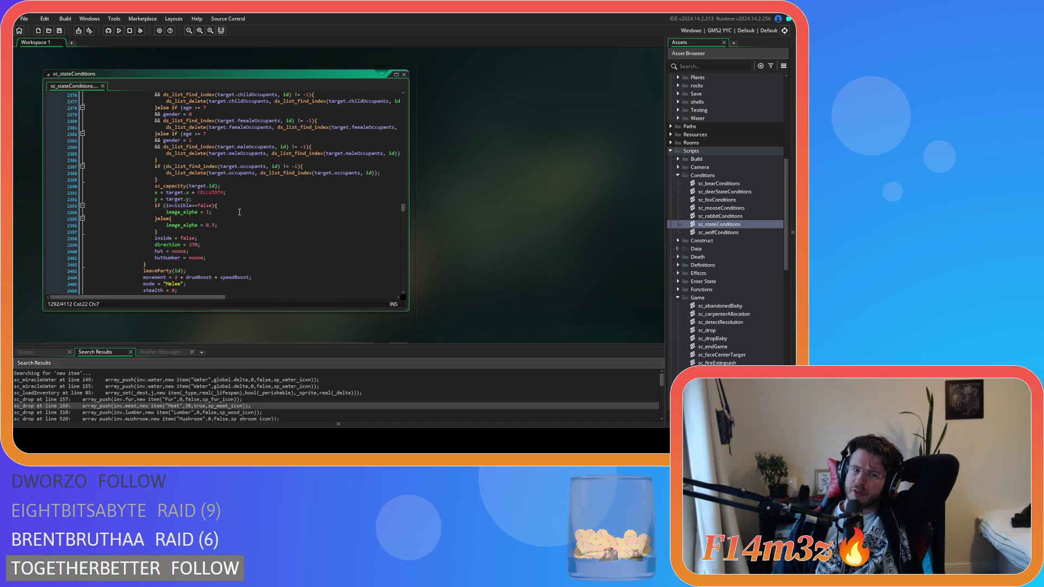
pyautogui.scroll(11, 239, 212)
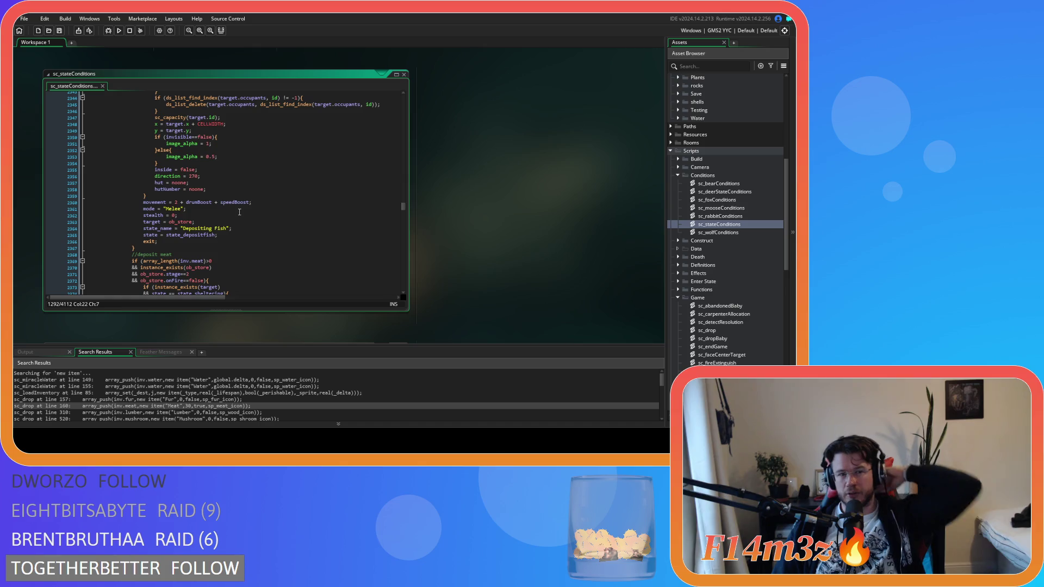
pyautogui.scroll(-19, 239, 212)
pyautogui.scroll(-9, 239, 212)
pyautogui.scroll(7, 240, 212)
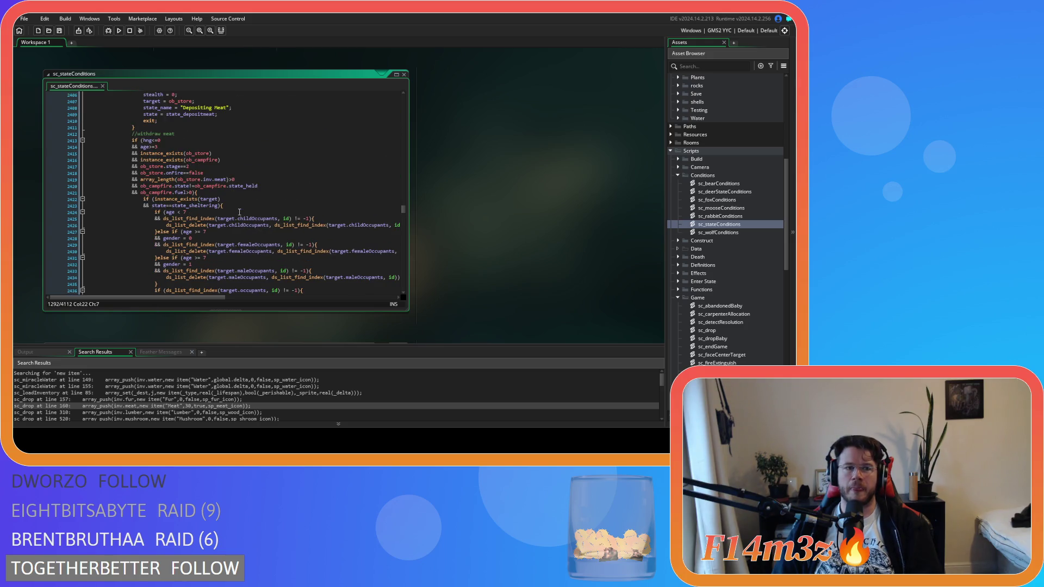
pyautogui.scroll(-10, 239, 212)
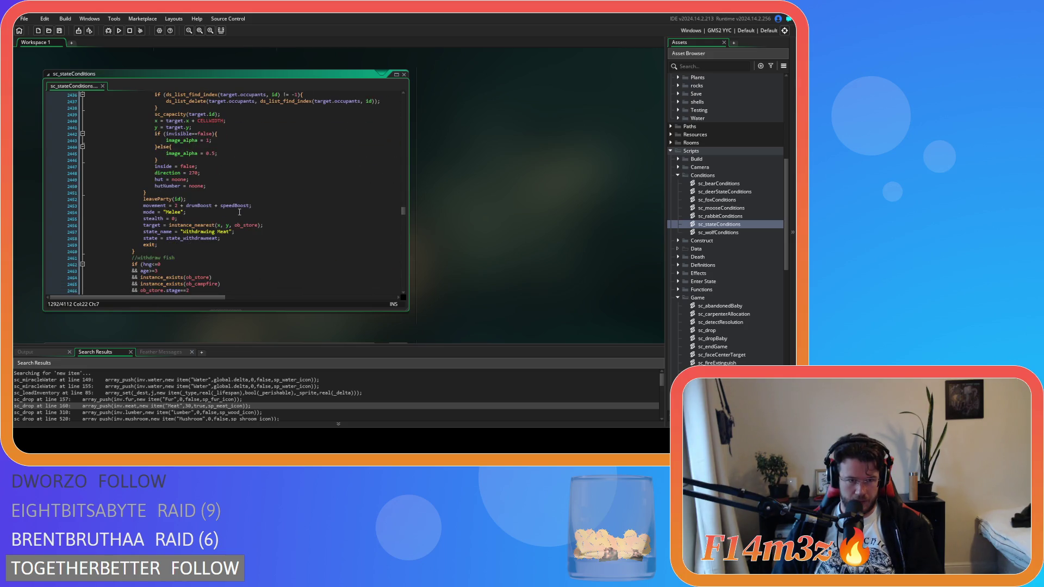
pyautogui.click(196, 199)
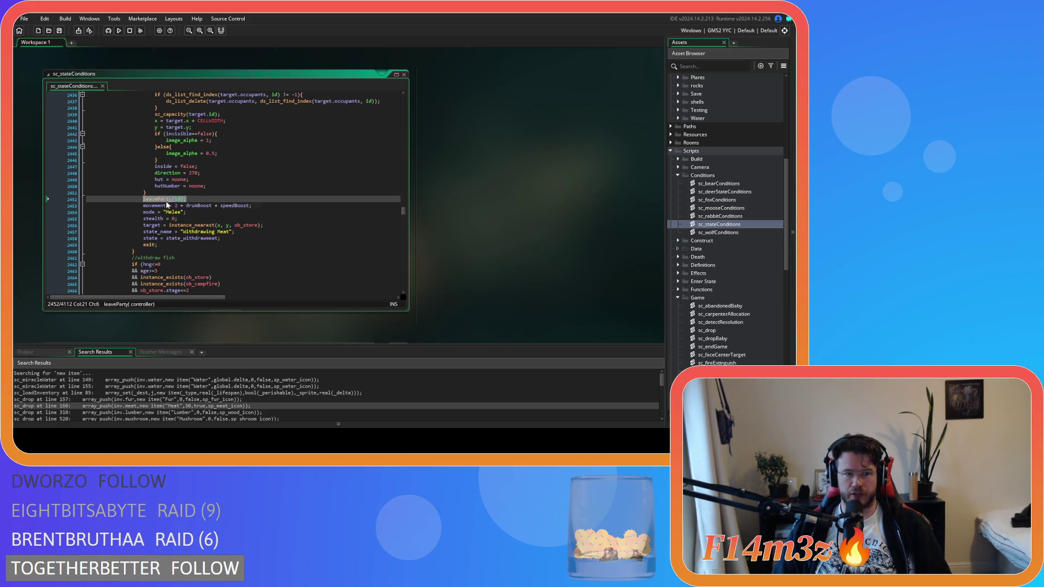
# - Scroll sc_stateConditions from the withdraw-fish branch down to the hunter deposit-fur branch
pyautogui.scroll(-4, 232, 202)
pyautogui.click(231, 203)
pyautogui.scroll(-3, 231, 203)
pyautogui.scroll(-13, 231, 203)
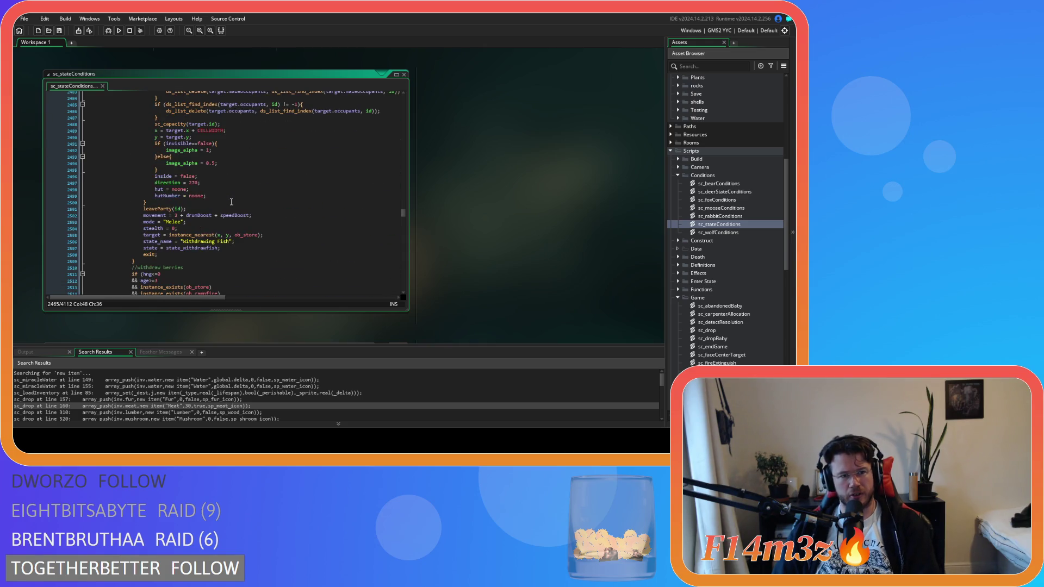
pyautogui.scroll(-15, 232, 202)
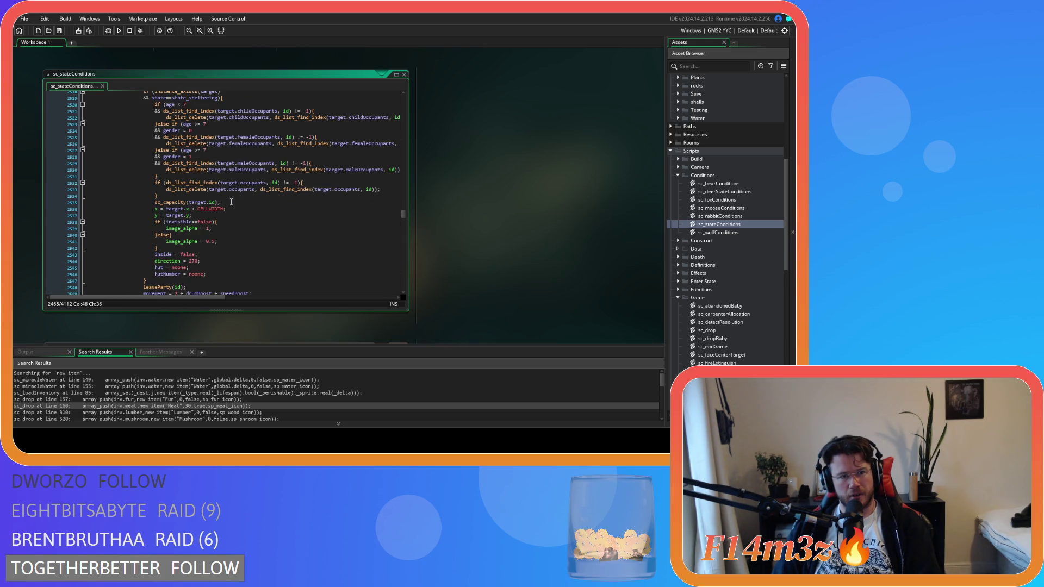
pyautogui.scroll(-8, 231, 203)
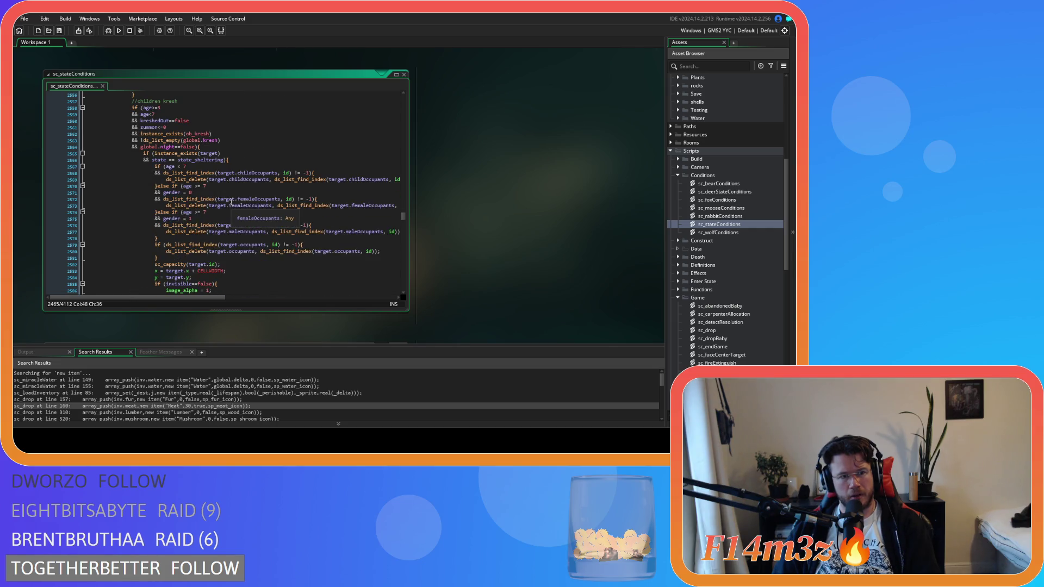
pyautogui.scroll(-19, 231, 203)
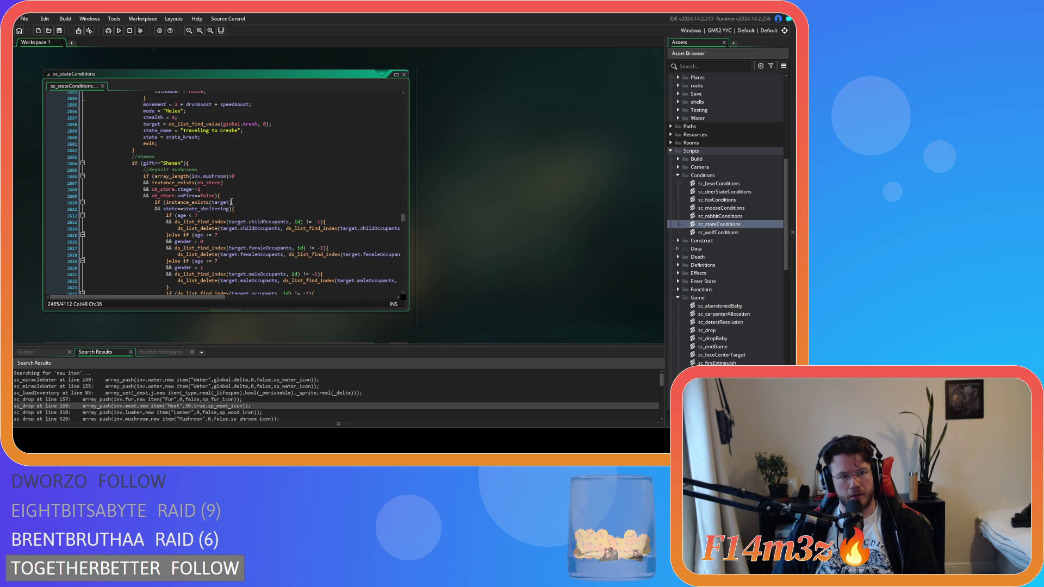
pyautogui.scroll(-20, 231, 201)
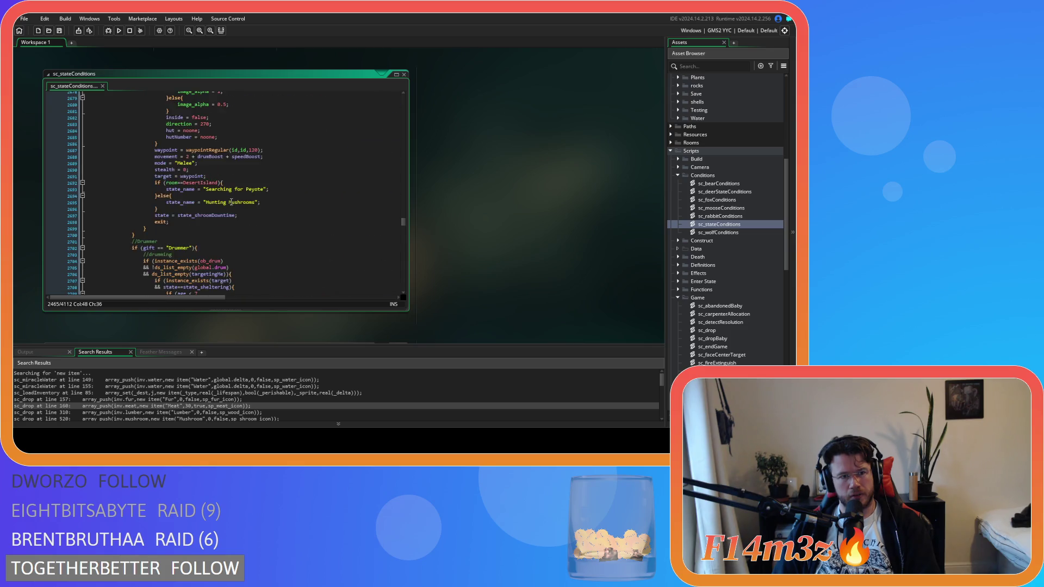
pyautogui.scroll(-20, 232, 203)
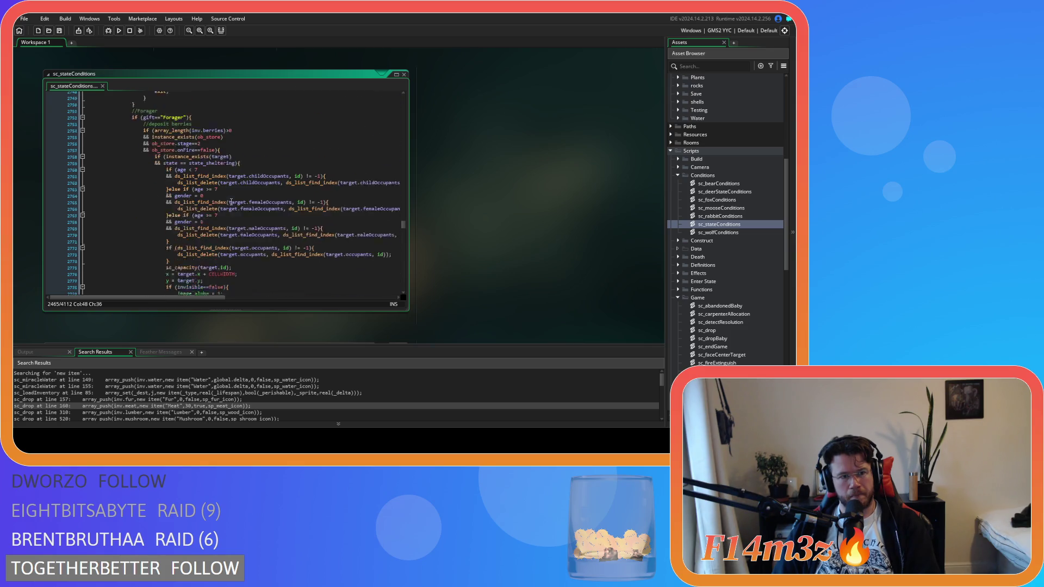
pyautogui.scroll(-17, 231, 202)
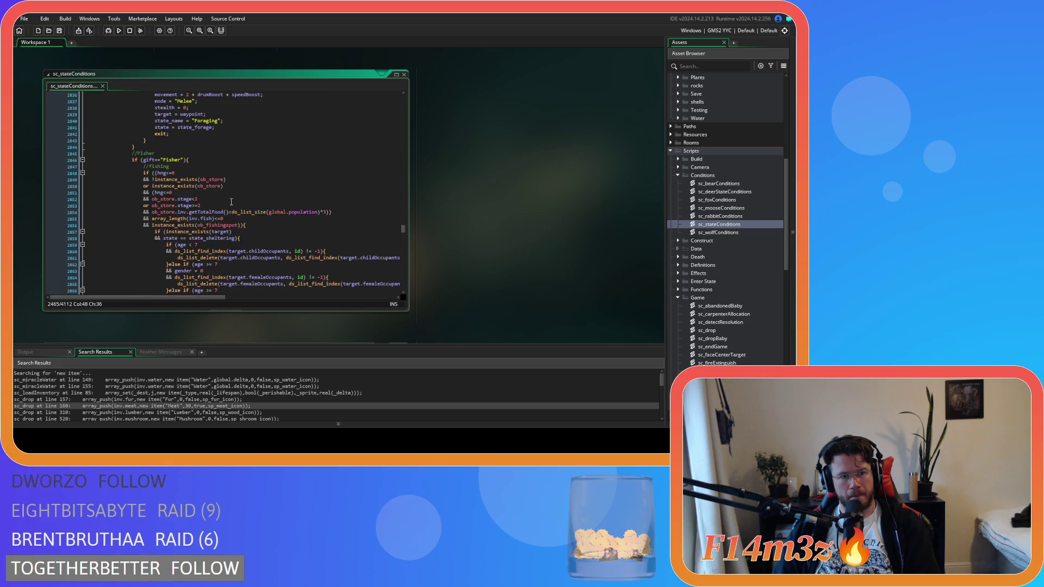
pyautogui.scroll(-17, 231, 202)
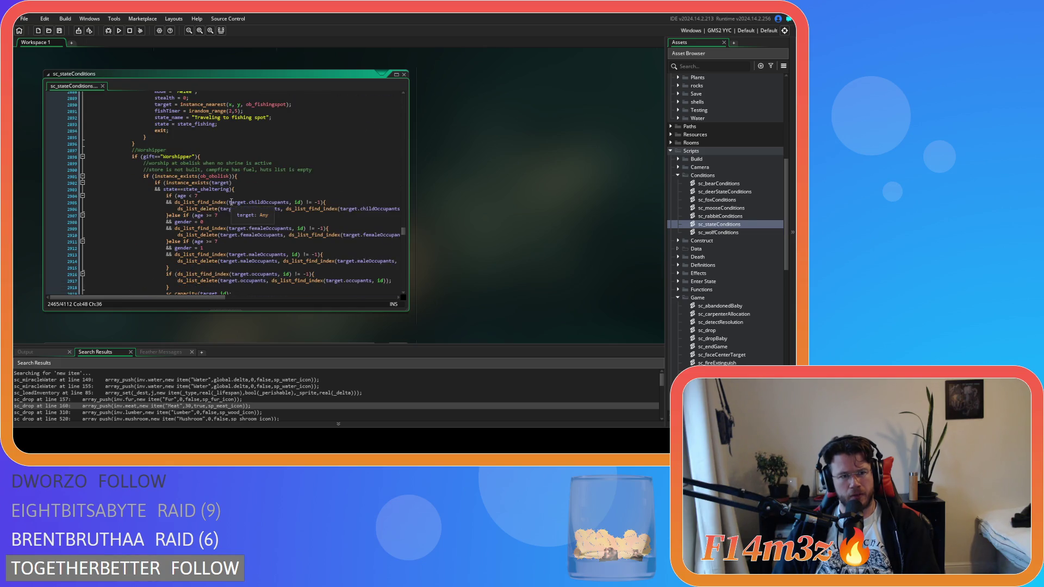
pyautogui.scroll(-10, 231, 203)
pyautogui.scroll(-20, 231, 202)
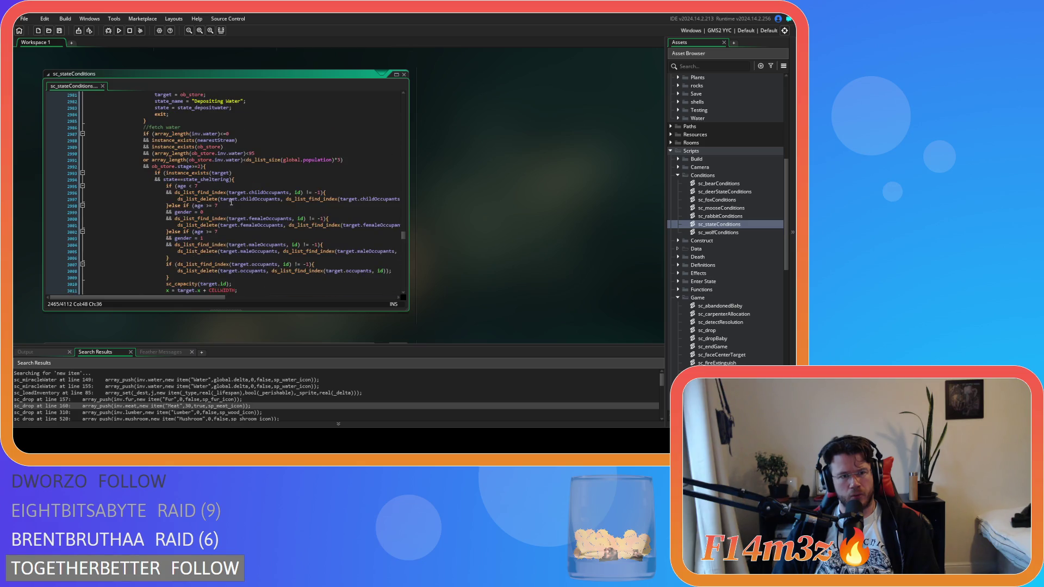
pyautogui.scroll(-20, 231, 202)
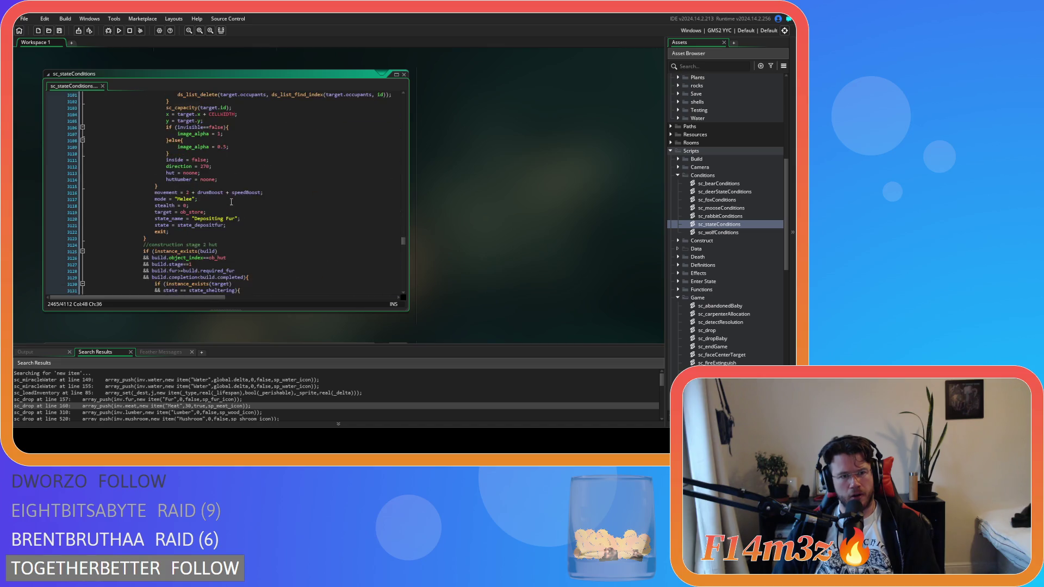
pyautogui.scroll(-3, 231, 201)
pyautogui.scroll(-20, 231, 202)
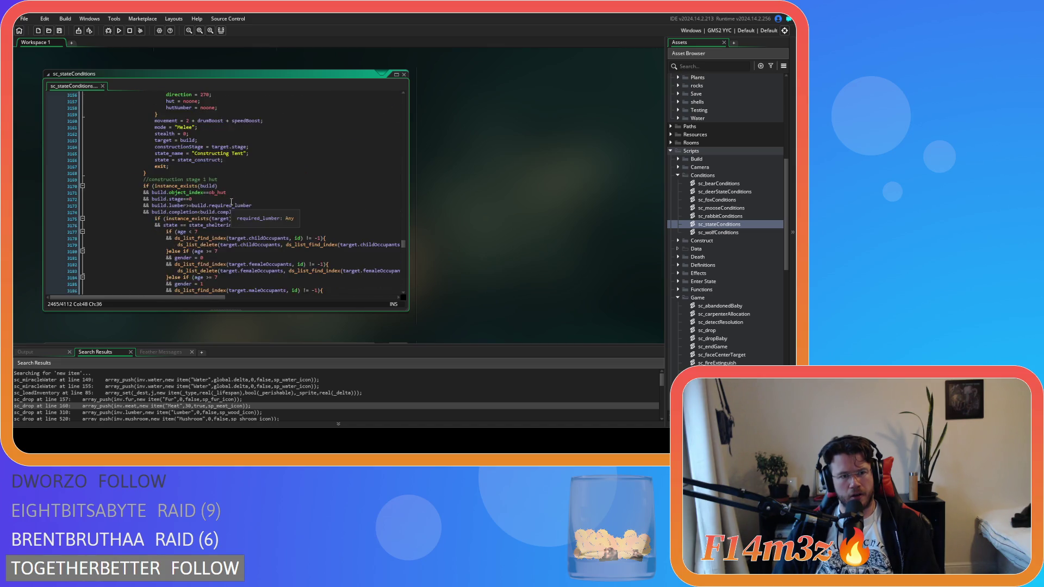
pyautogui.scroll(-9, 231, 201)
pyautogui.scroll(-20, 241, 206)
pyautogui.scroll(-17, 243, 205)
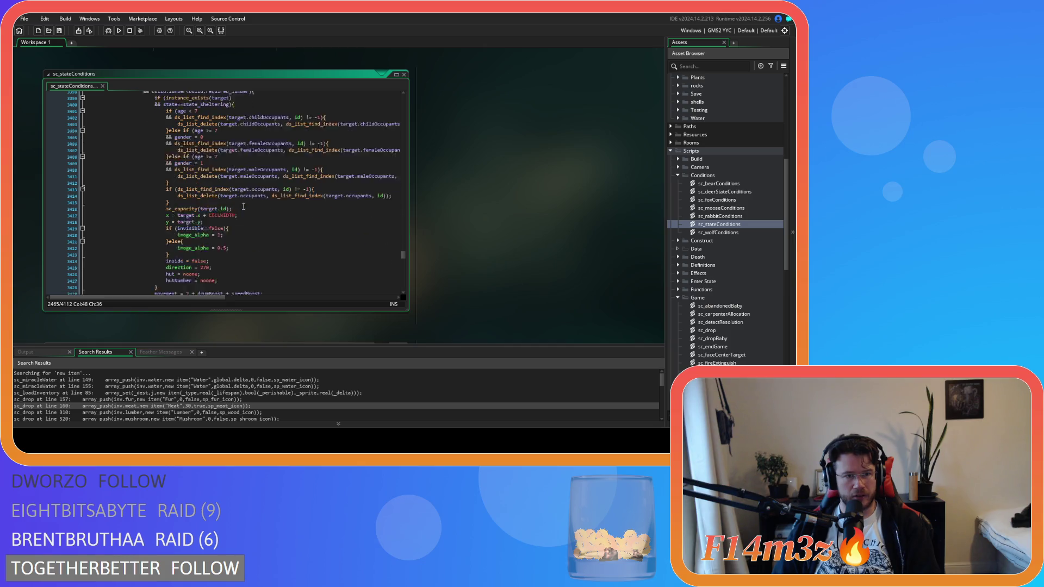
pyautogui.scroll(2, 244, 206)
pyautogui.scroll(-13, 243, 205)
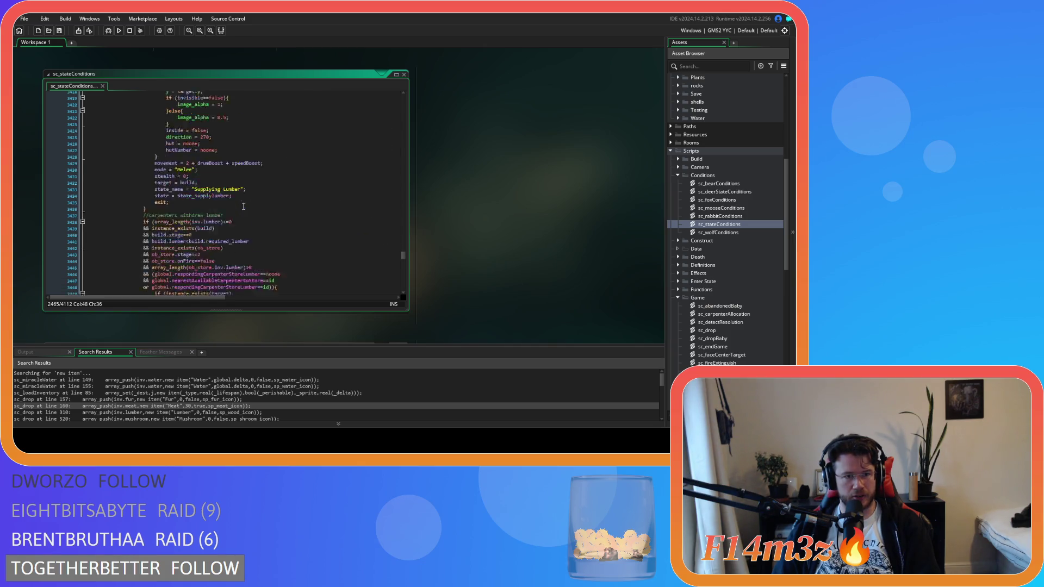
pyautogui.scroll(-20, 243, 206)
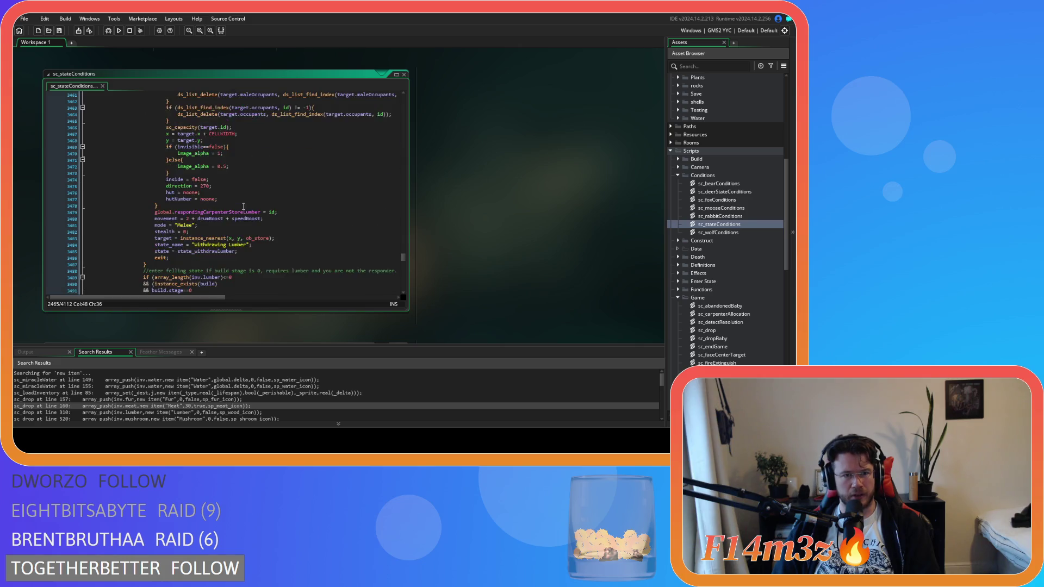
pyautogui.scroll(-20, 243, 206)
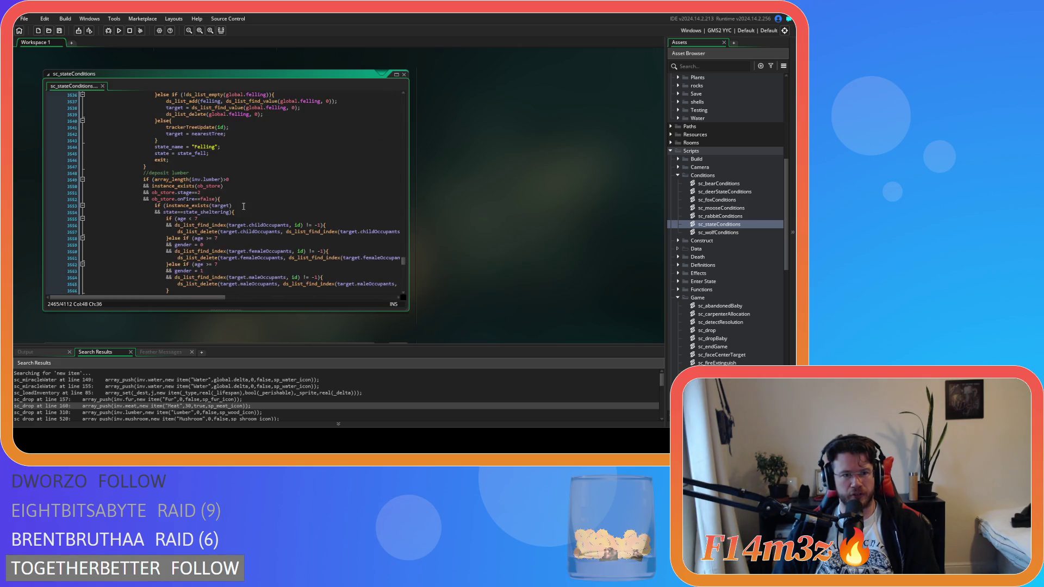
pyautogui.scroll(-16, 243, 205)
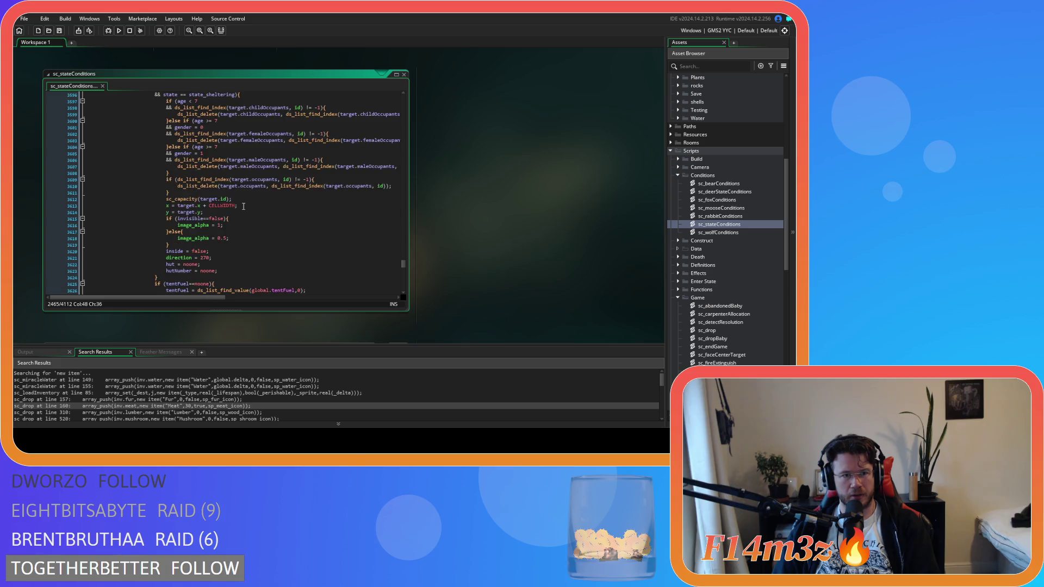
pyautogui.scroll(-20, 243, 206)
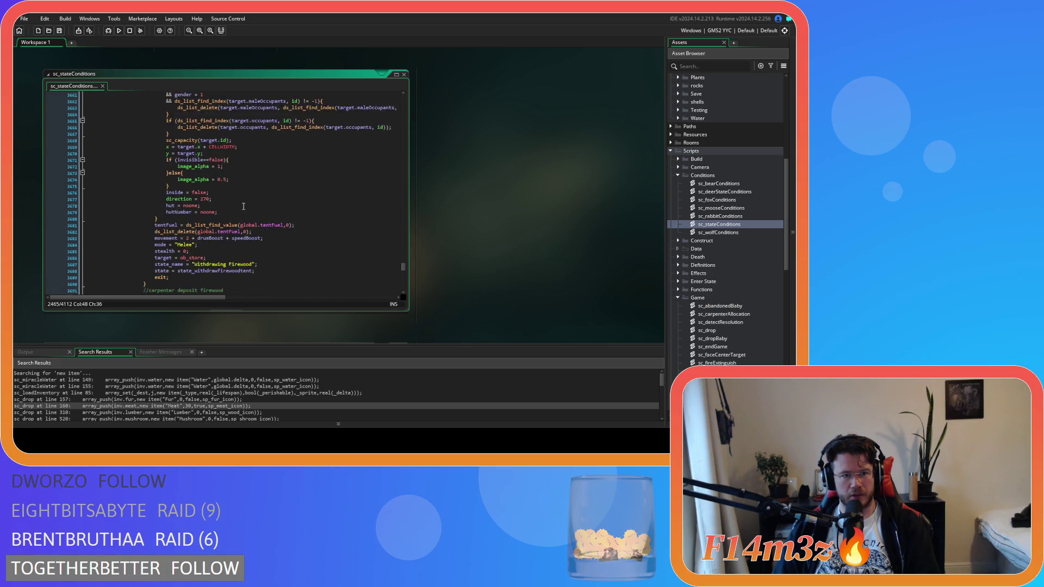
pyautogui.scroll(-20, 243, 206)
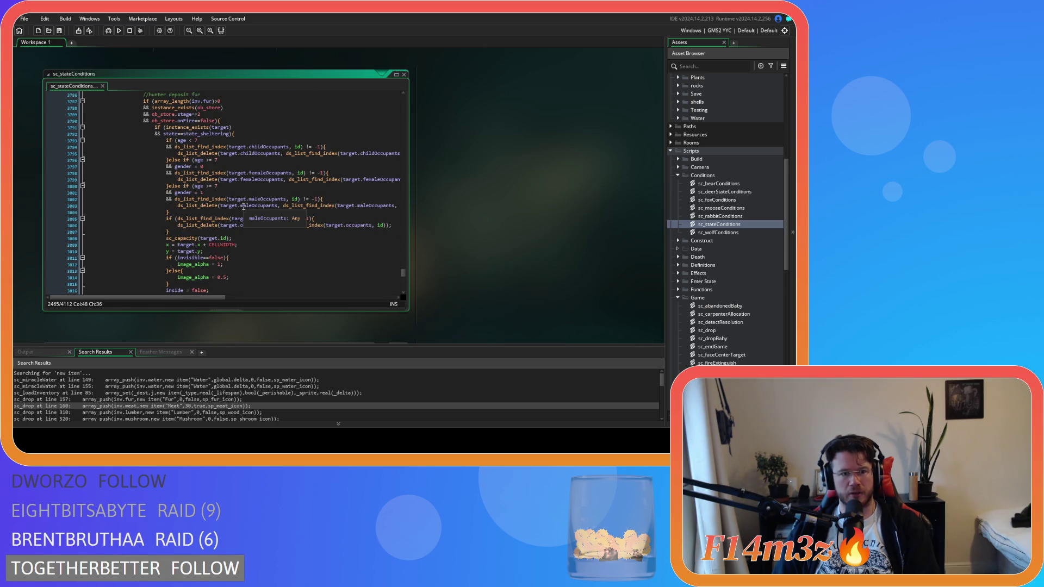
pyautogui.scroll(1, 243, 206)
pyautogui.scroll(-5, 243, 206)
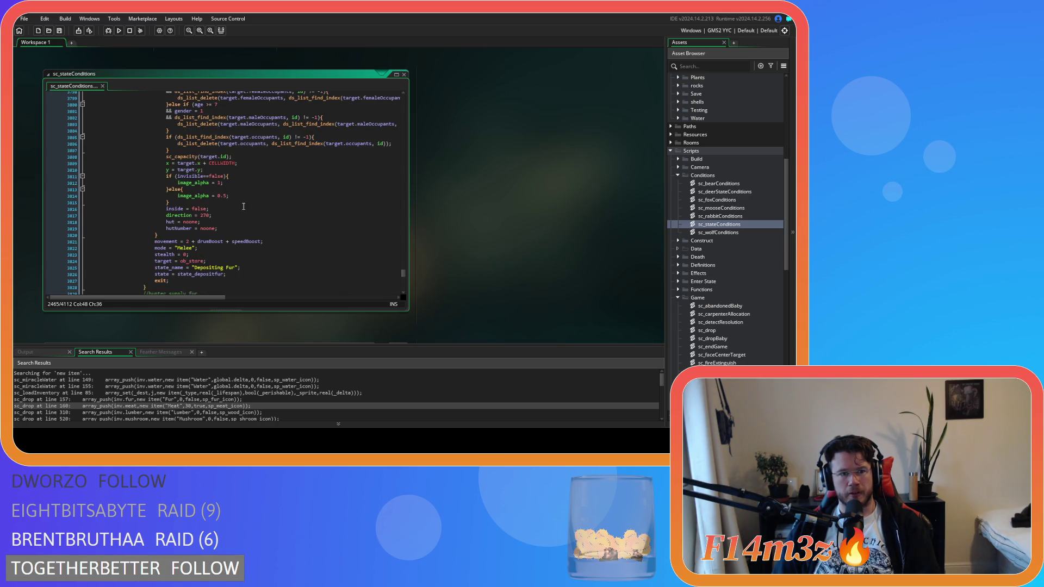
pyautogui.scroll(-3, 243, 206)
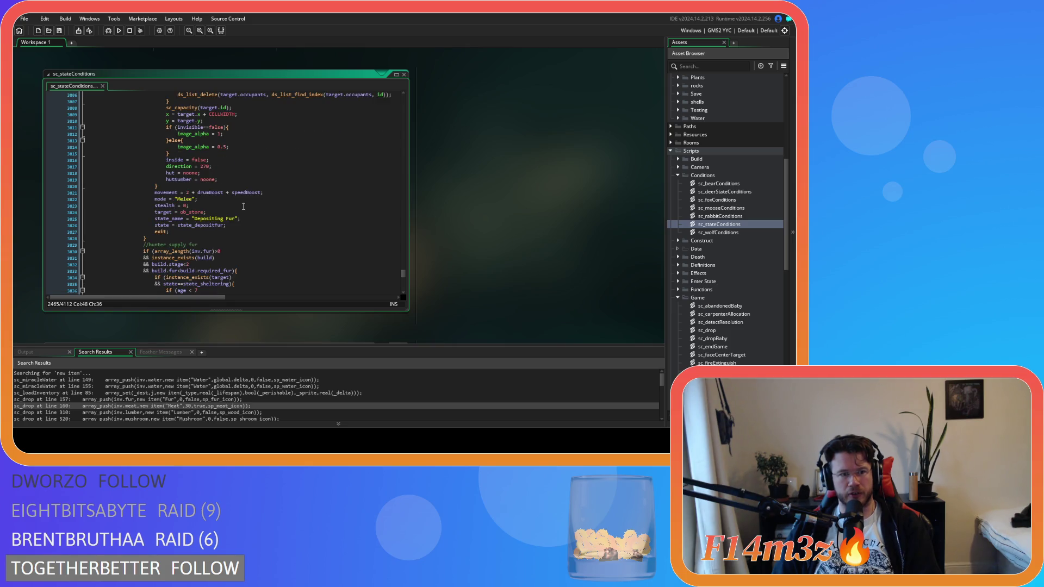
pyautogui.scroll(7, 243, 206)
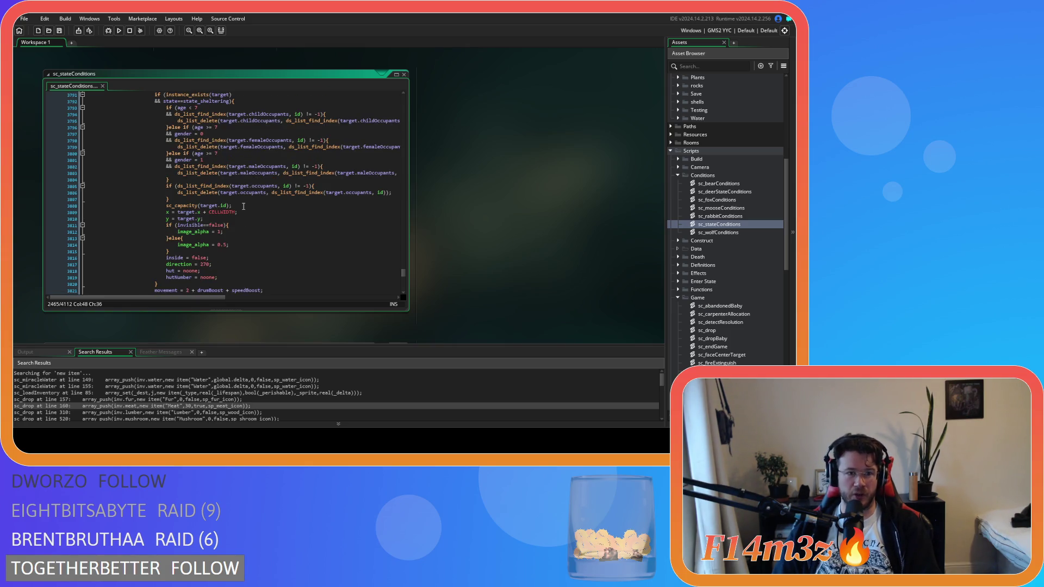
pyautogui.scroll(1, 243, 206)
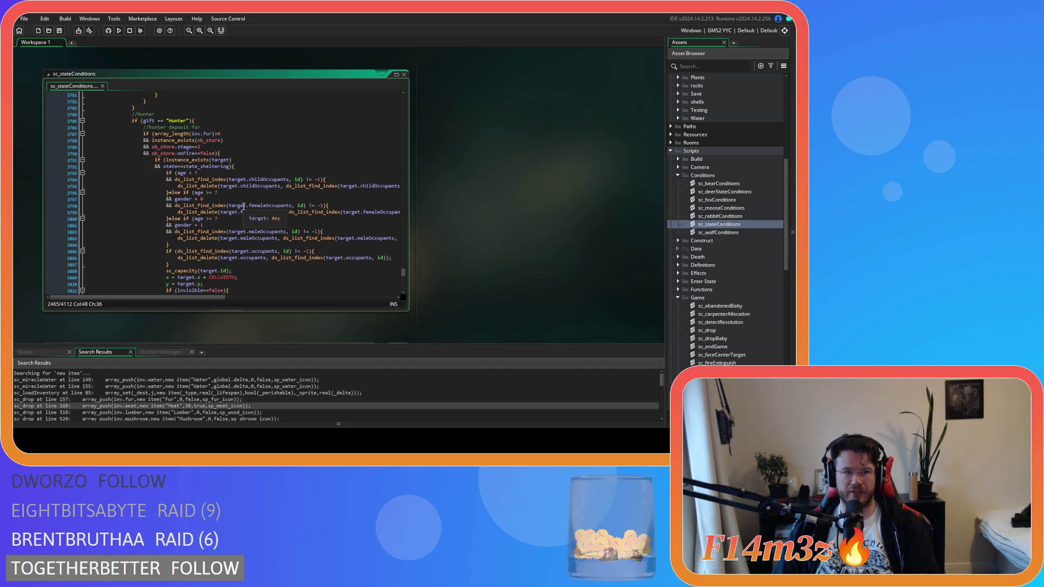
pyautogui.scroll(10, 746, 189)
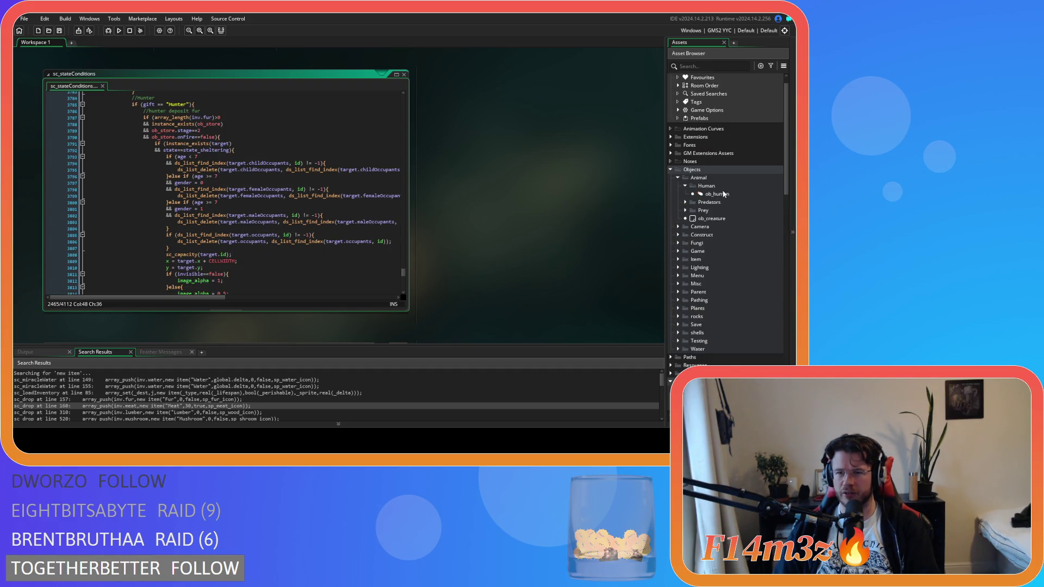
# - Open ob_human, search for state_depositfur, and jump to the leaveParty function definition
pyautogui.doubleClick(717, 193)
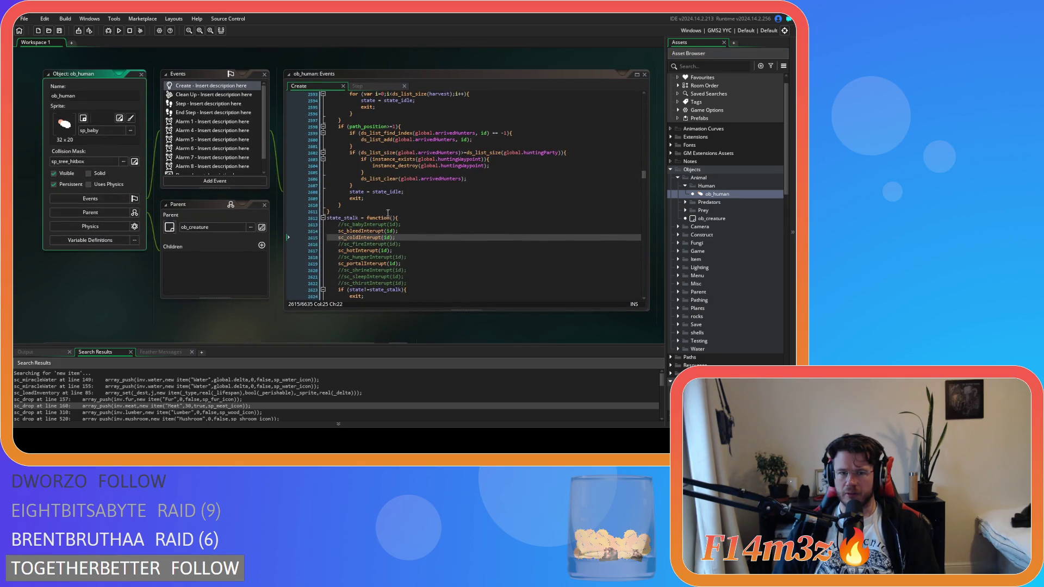
pyautogui.click(395, 185)
pyautogui.hotkey('ctrl', 'f')
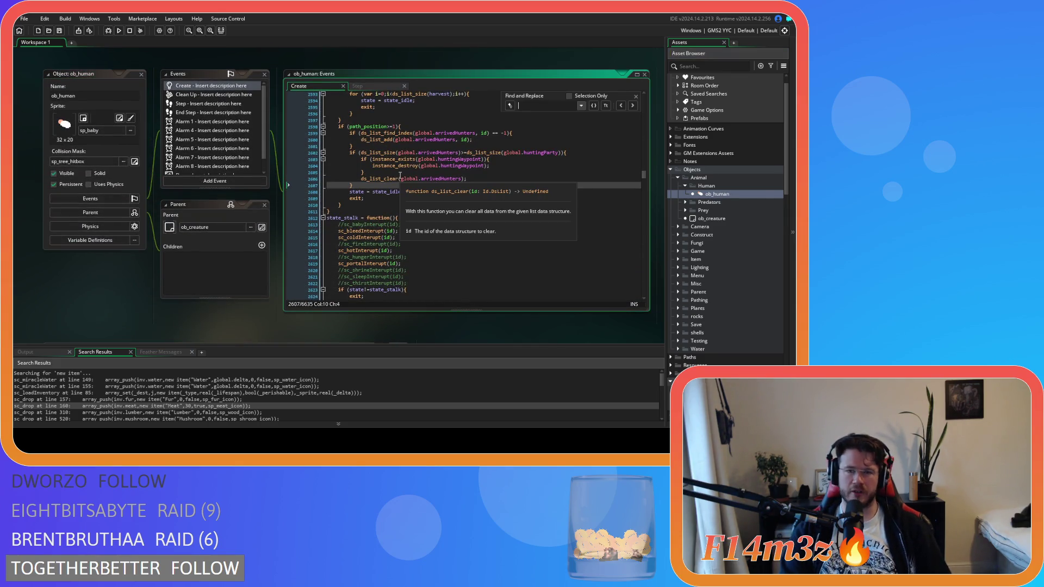
pyautogui.write('state_depositfur')
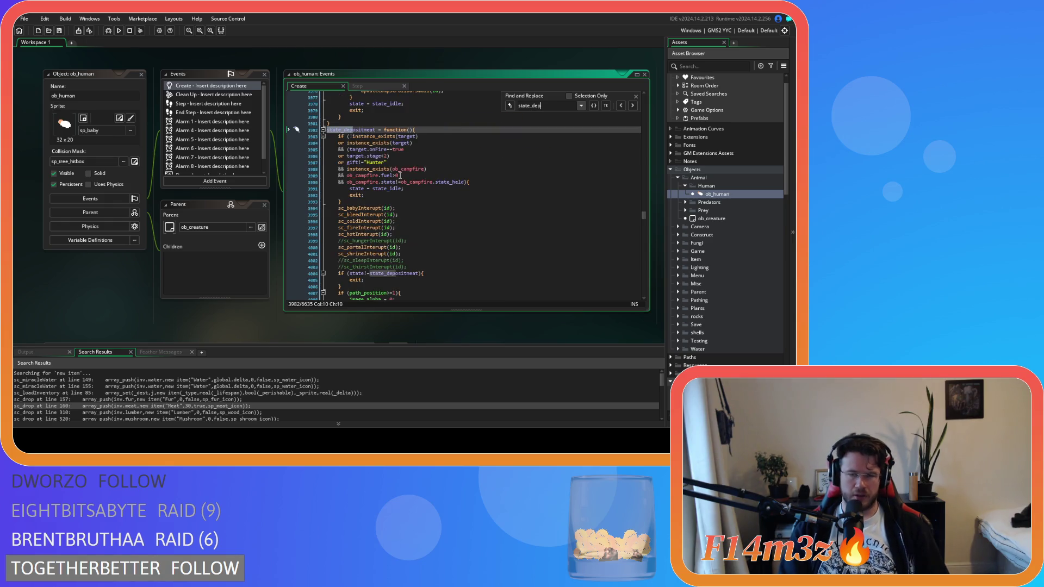
pyautogui.scroll(-8, 465, 193)
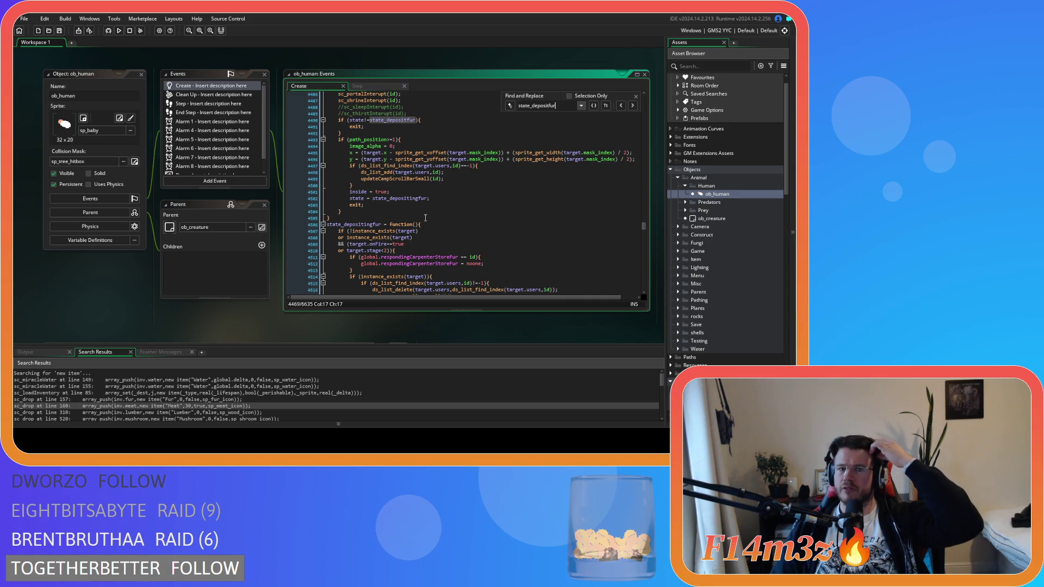
pyautogui.scroll(-8, 426, 218)
pyautogui.scroll(-7, 426, 217)
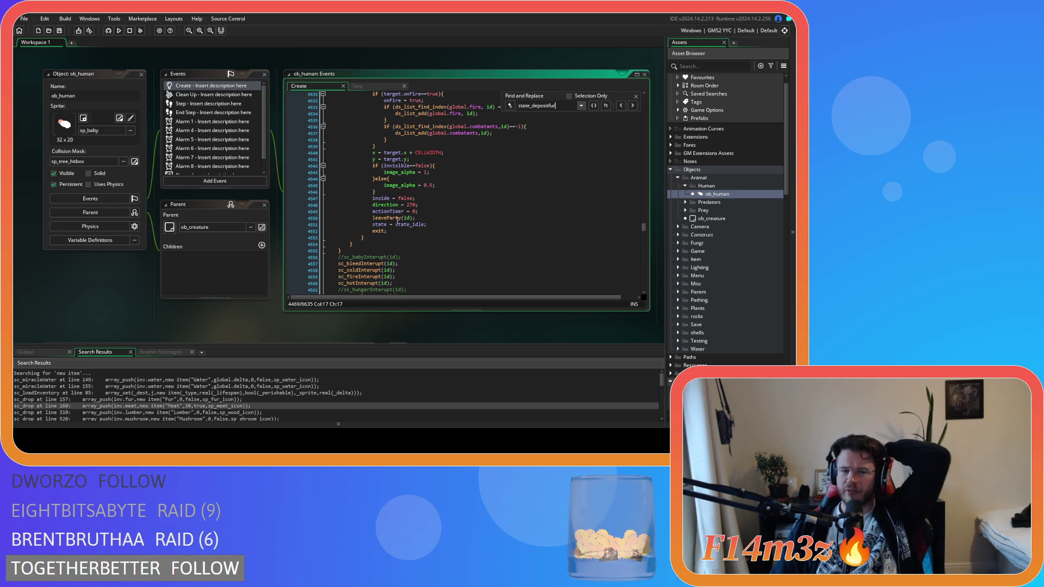
pyautogui.middleClick(392, 218)
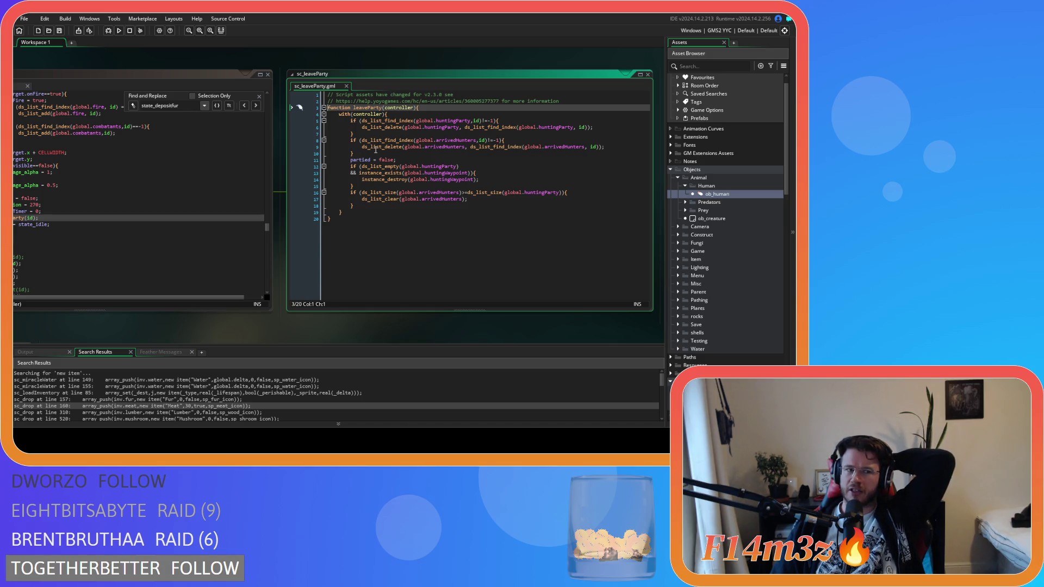
pyautogui.moveTo(169, 321); pyautogui.dragTo(261, 336)
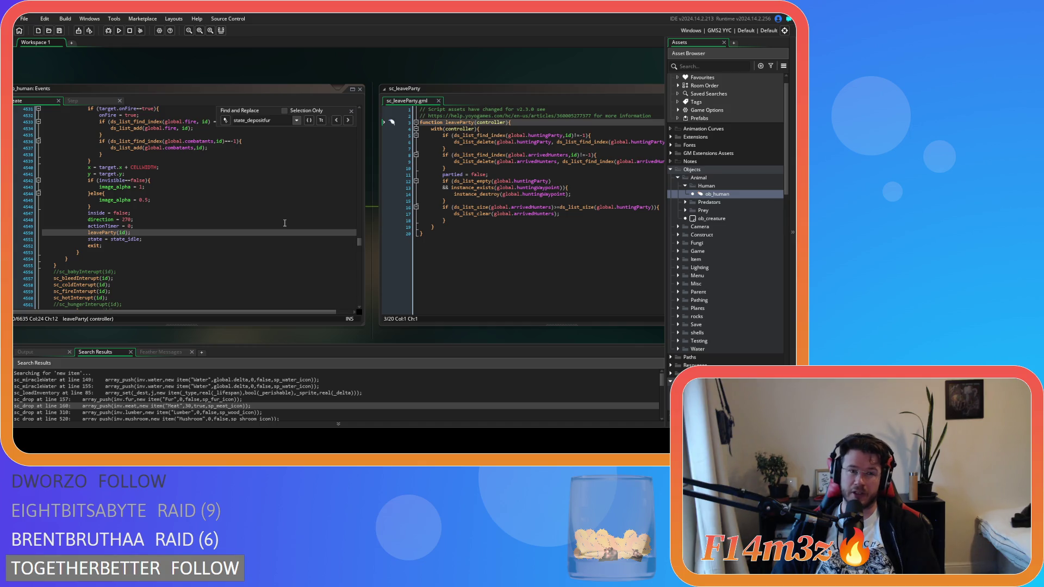
pyautogui.click(267, 236)
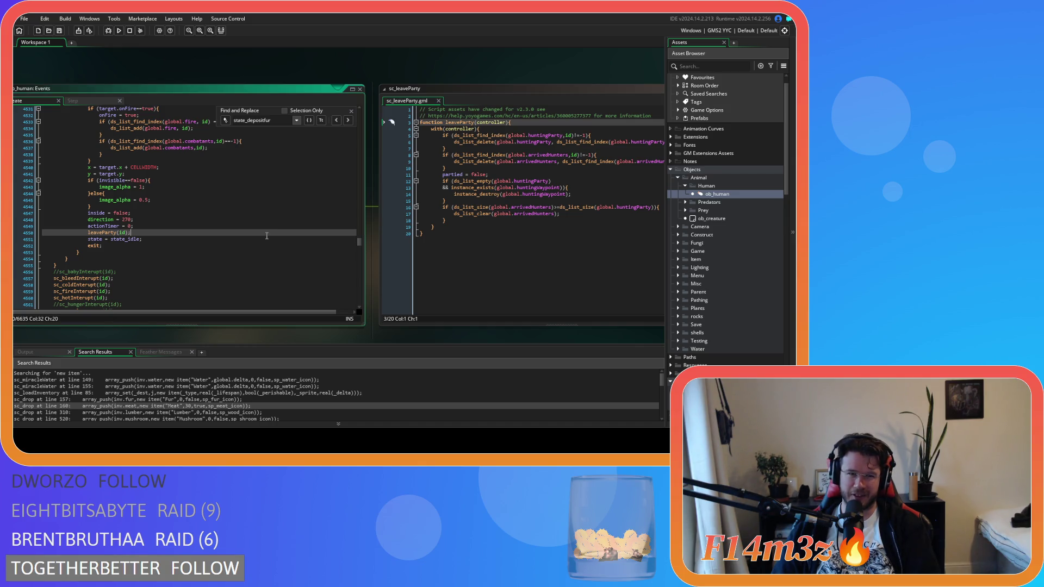
pyautogui.click(92, 233)
pyautogui.rightClick(99, 236)
pyautogui.click(267, 233)
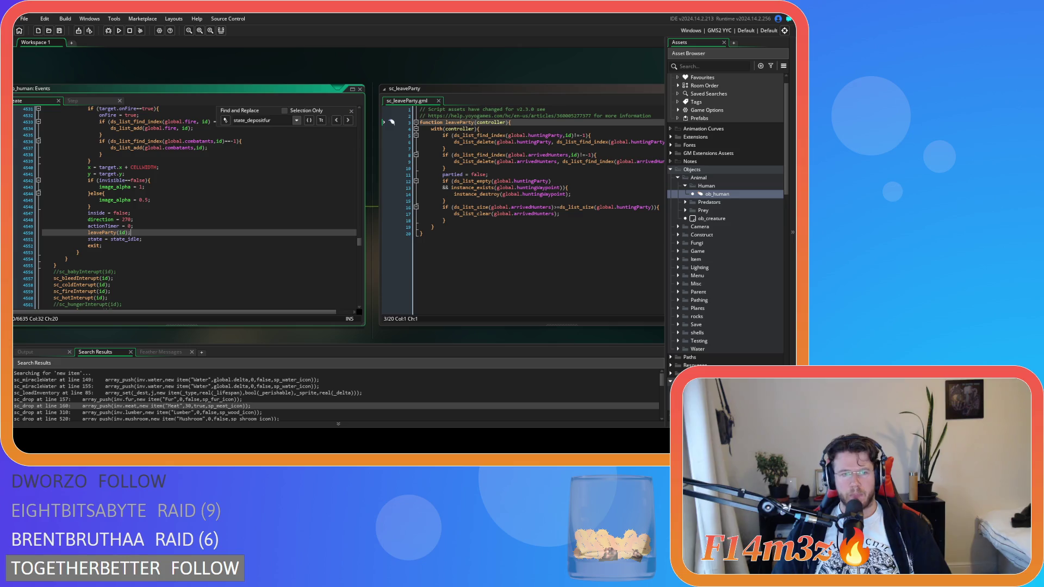
pyautogui.click(247, 239)
pyautogui.scroll(1, 248, 239)
pyautogui.scroll(5, 248, 242)
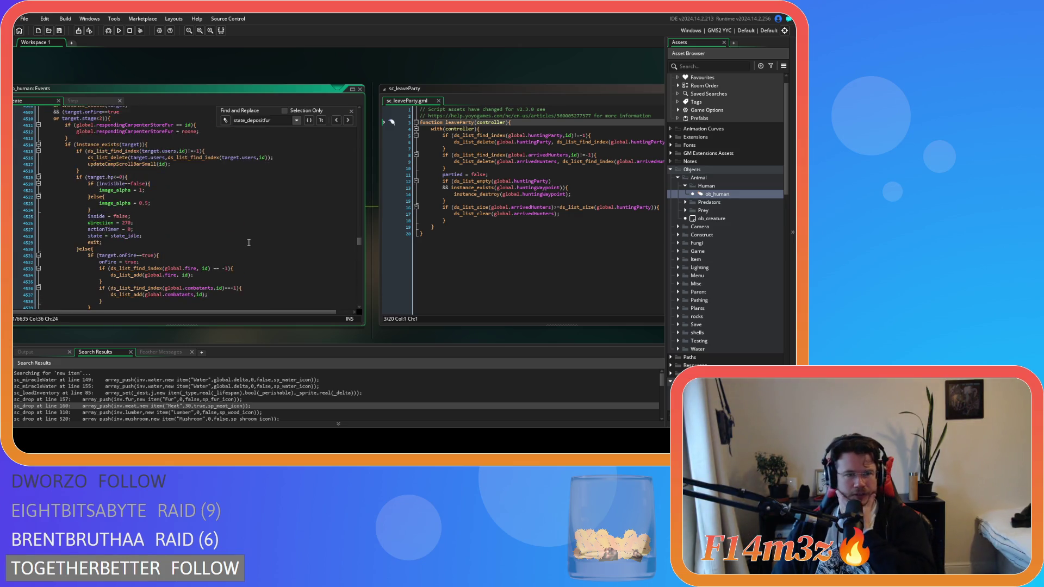
pyautogui.scroll(-9, 248, 242)
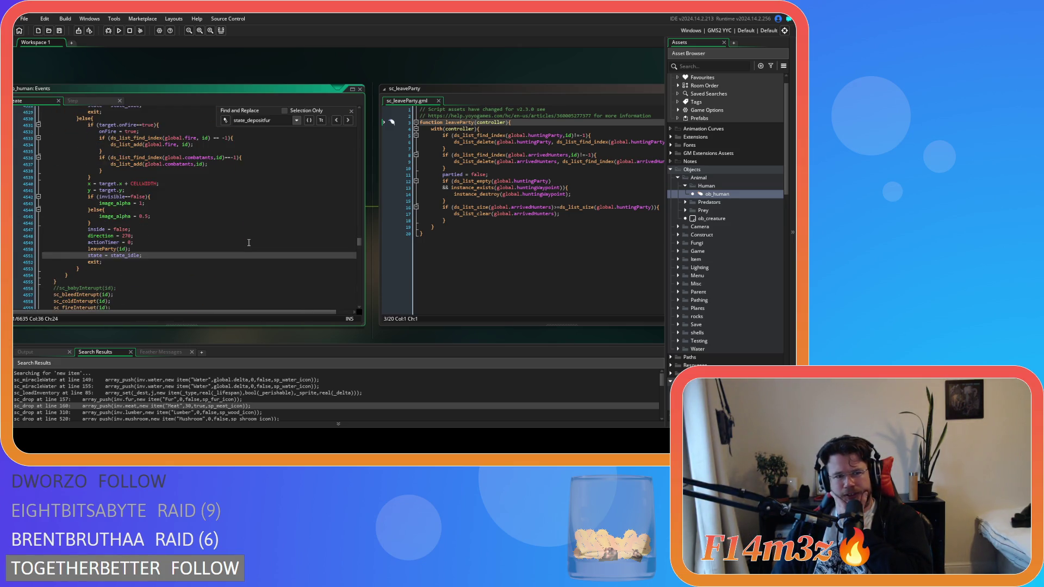
pyautogui.scroll(-8, 249, 243)
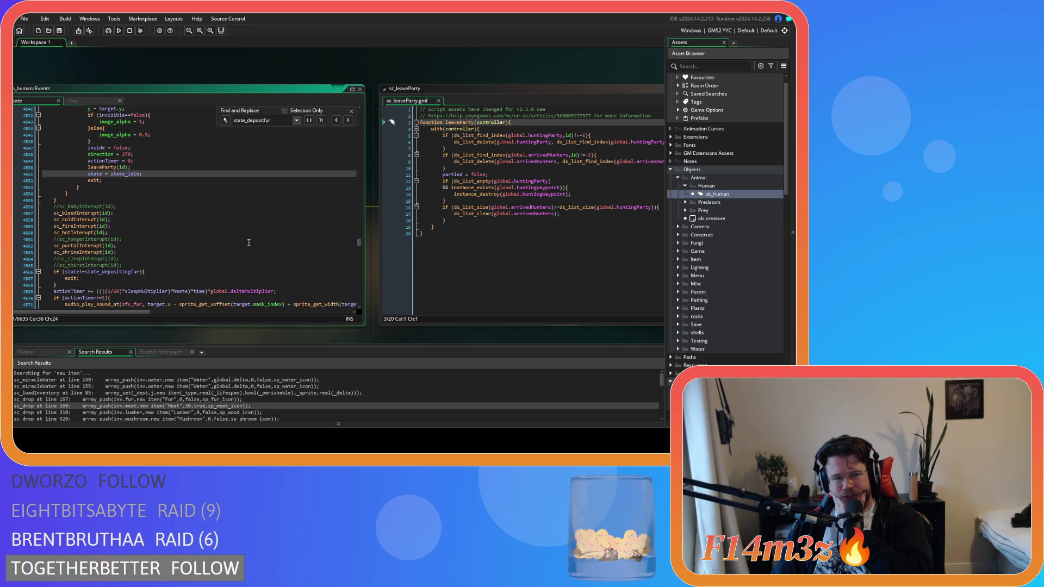
pyautogui.scroll(-5, 249, 243)
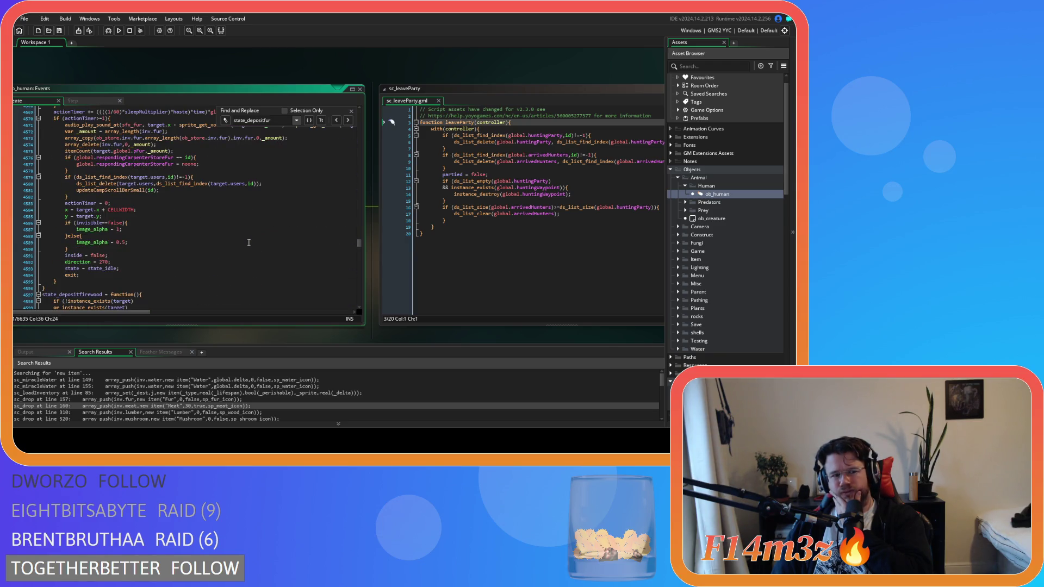
pyautogui.scroll(4, 249, 243)
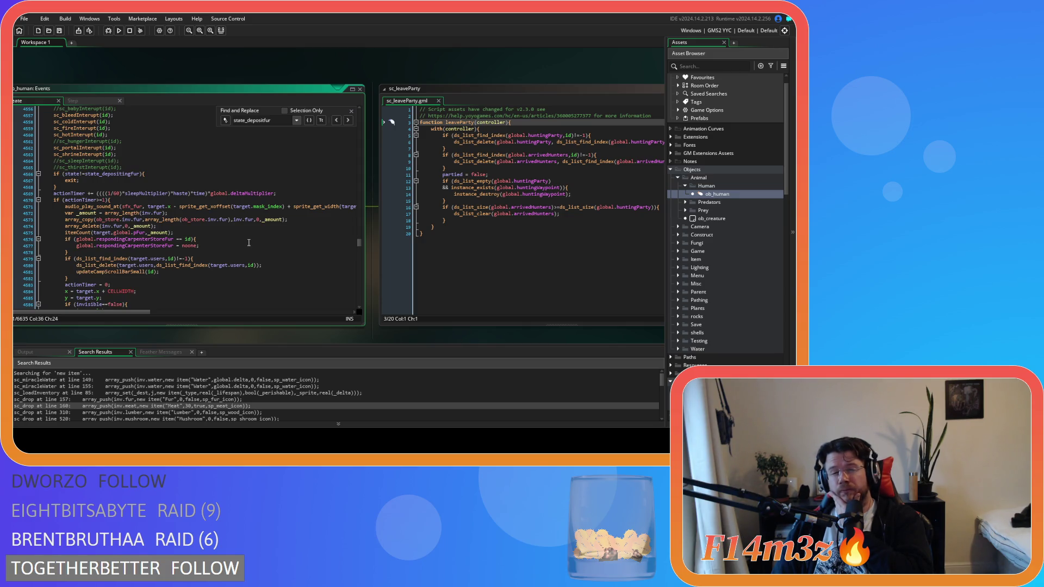
pyautogui.scroll(-4, 248, 243)
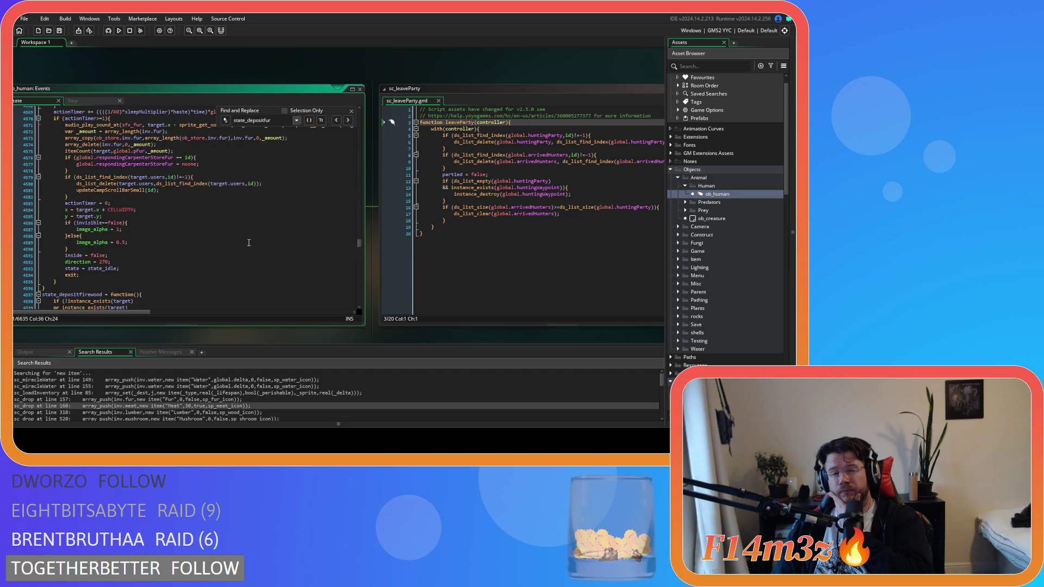
# - Insert an empty 'if (' line after with(controller) and check the closing ds_list_clear lines
pyautogui.click(483, 128)
pyautogui.press('Return')
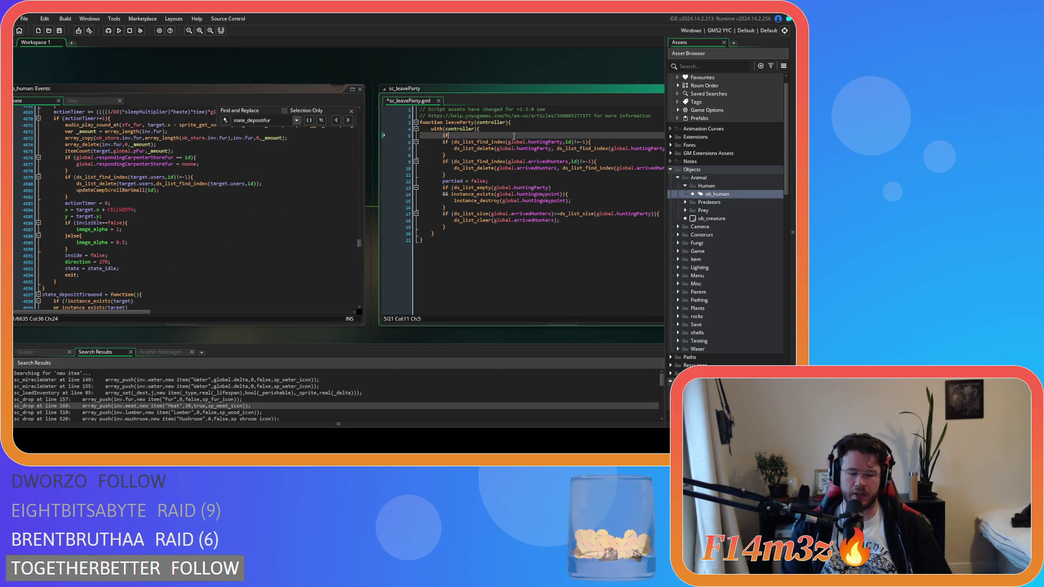
pyautogui.write('if (')
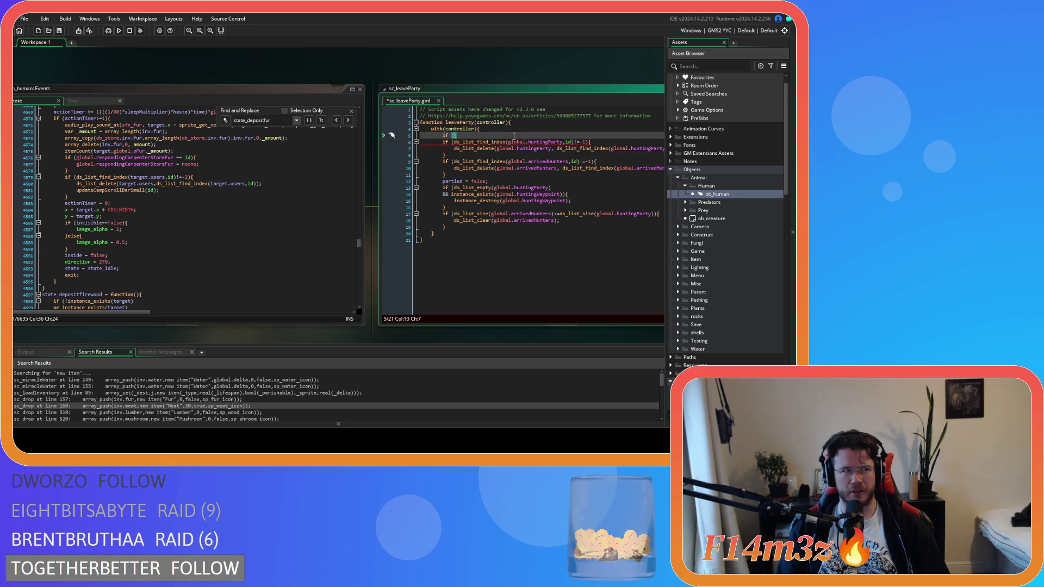
pyautogui.click(476, 233)
pyautogui.click(474, 226)
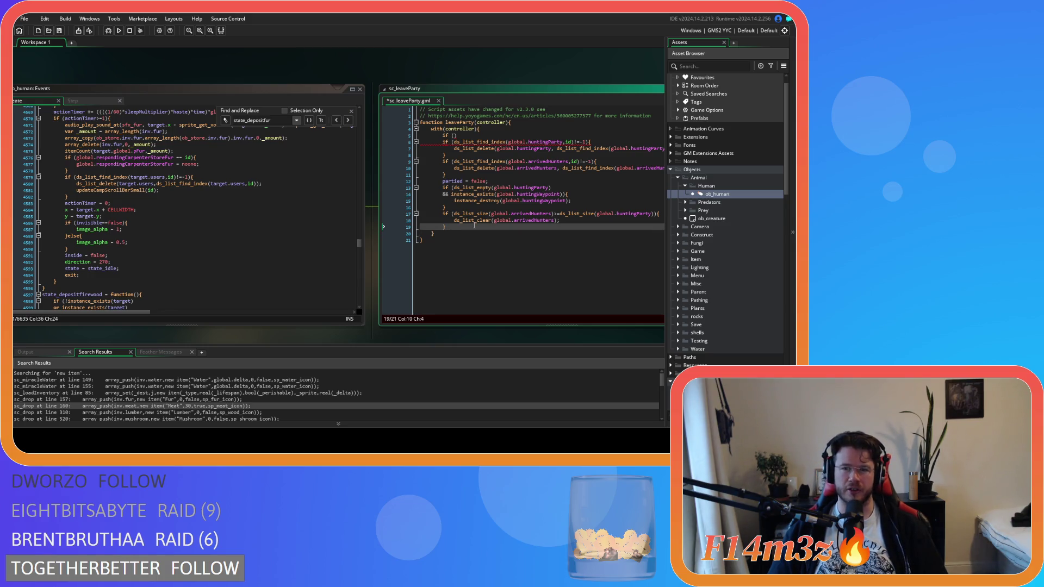
pyautogui.press('Up')
pyautogui.press('End')
pyautogui.hotkey('shift', 'Home')
pyautogui.click(466, 229)
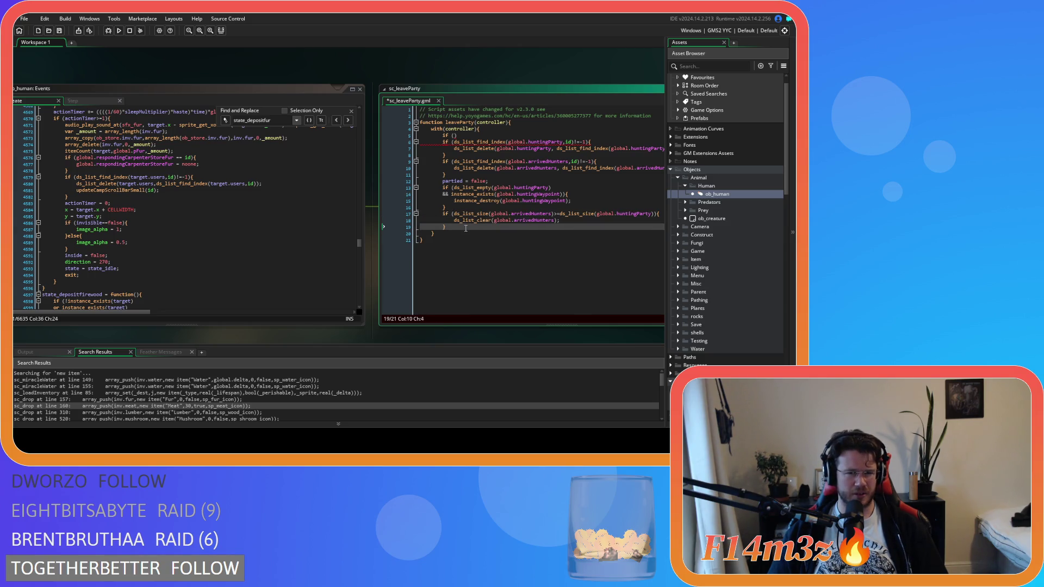
# - Complete the condition as gift=="Hunter", indent the body under it, close the block and save
pyautogui.click(454, 136)
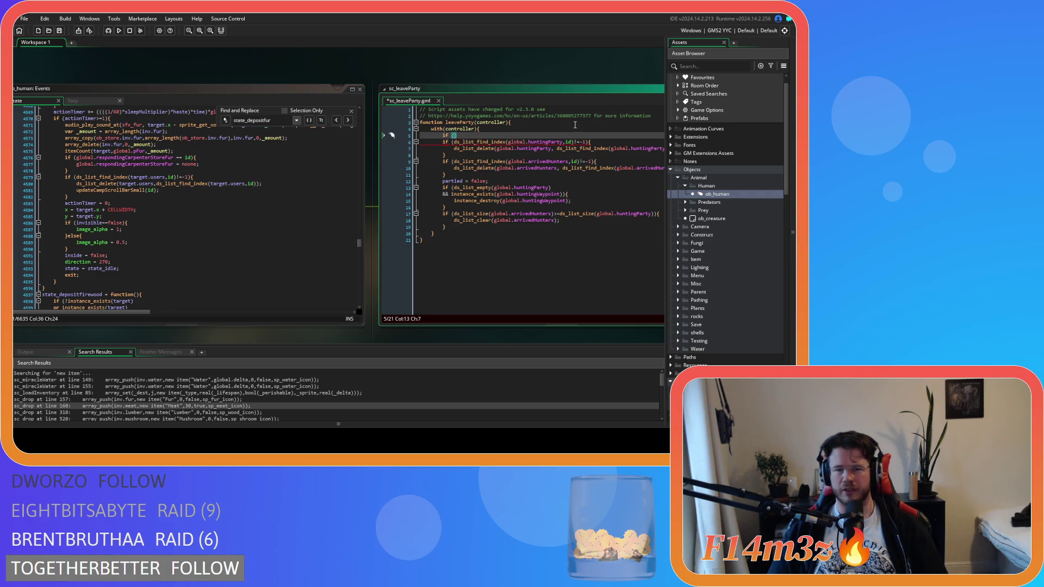
pyautogui.write('gift=="')
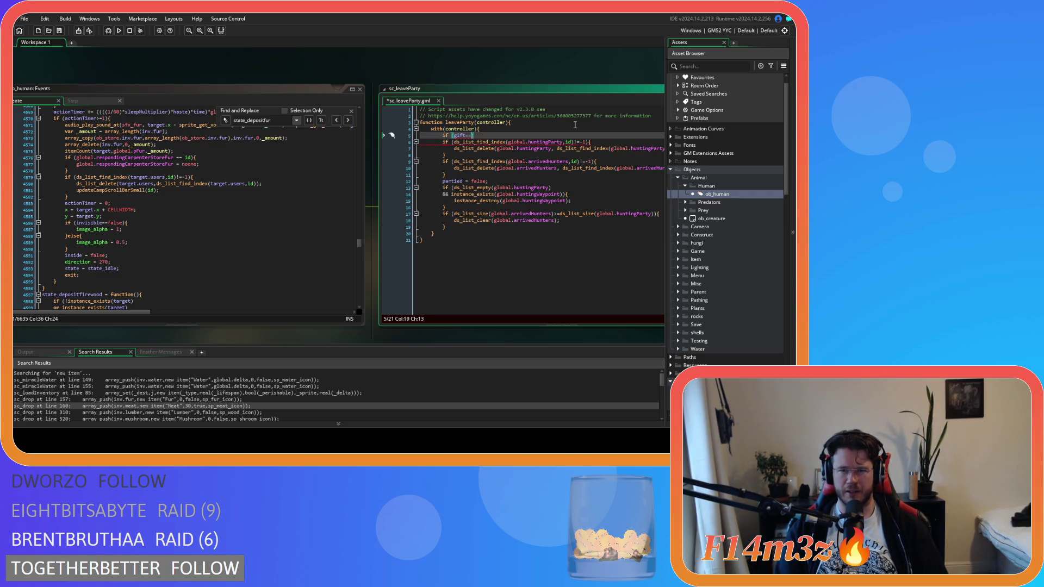
pyautogui.write('Hunter")')
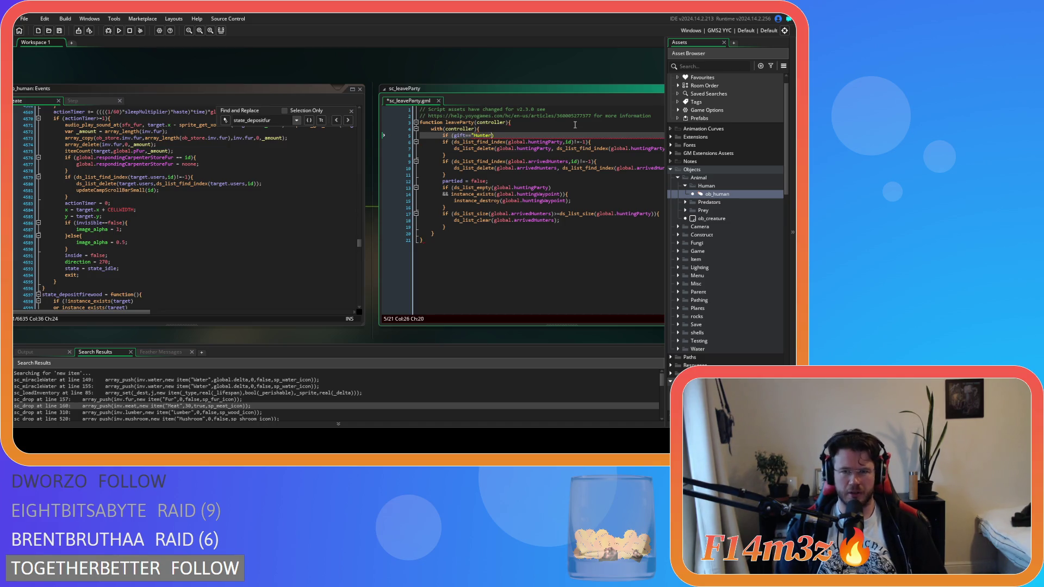
pyautogui.write('{')
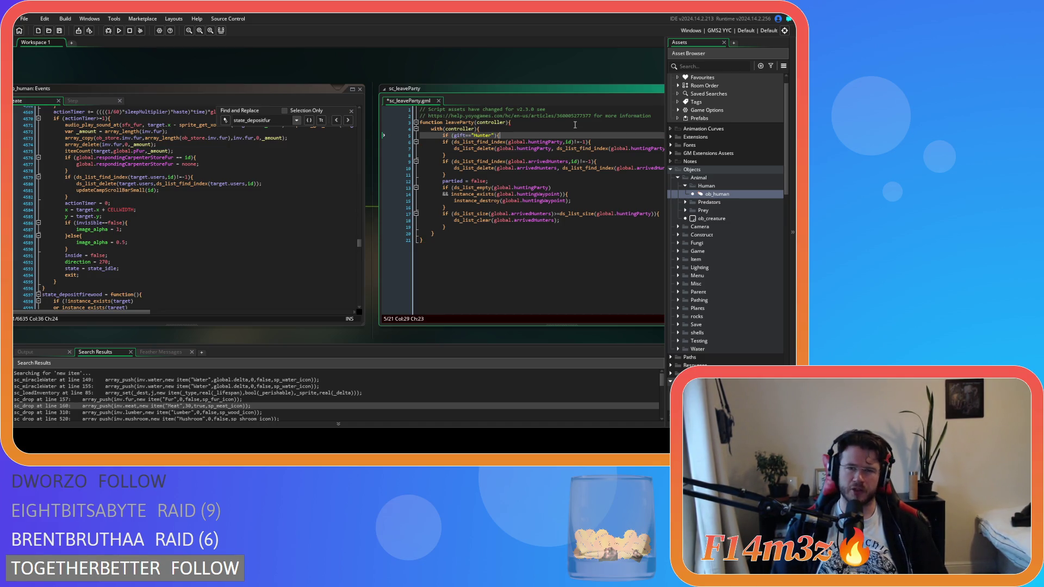
pyautogui.moveTo(450, 229); pyautogui.dragTo(440, 142)
pyautogui.press('Tab')
pyautogui.click(467, 225)
pyautogui.press('Return')
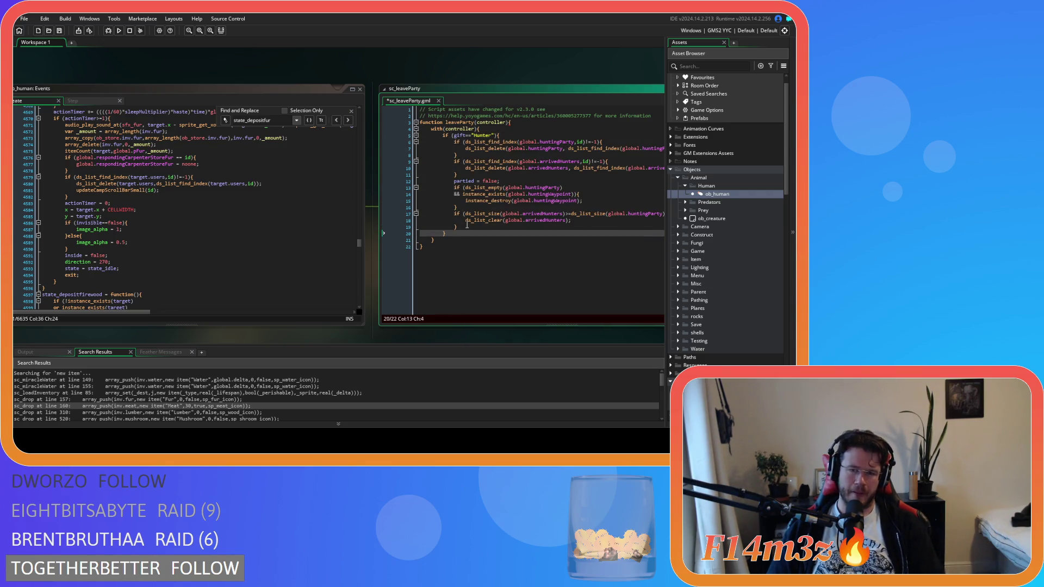
pyautogui.hotkey('ctrl', 's')
pyautogui.click(173, 196)
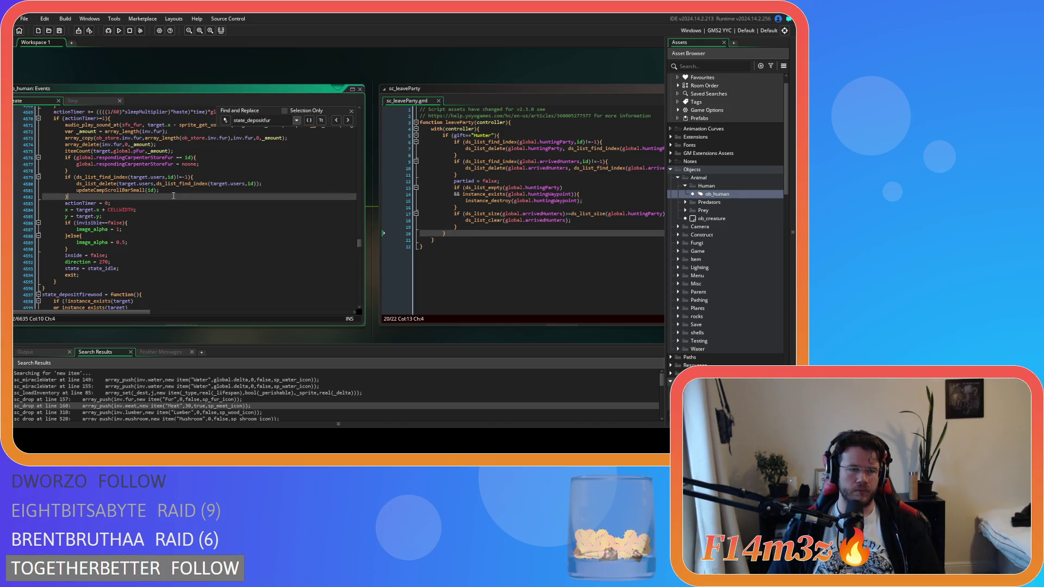
# - Review ob_human's Create code around the state_depositfur state
pyautogui.scroll(2, 172, 196)
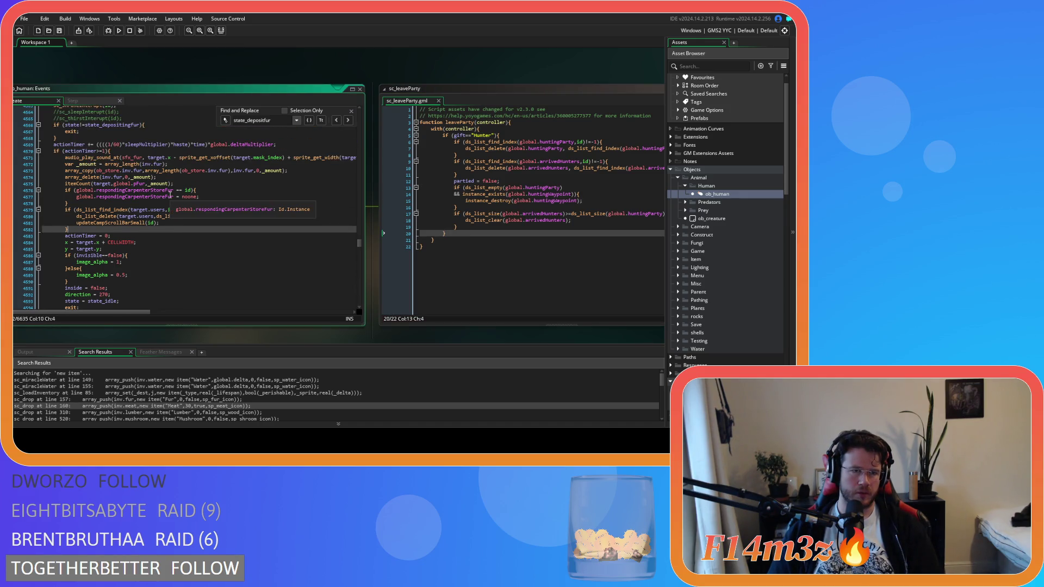
pyautogui.scroll(20, 170, 194)
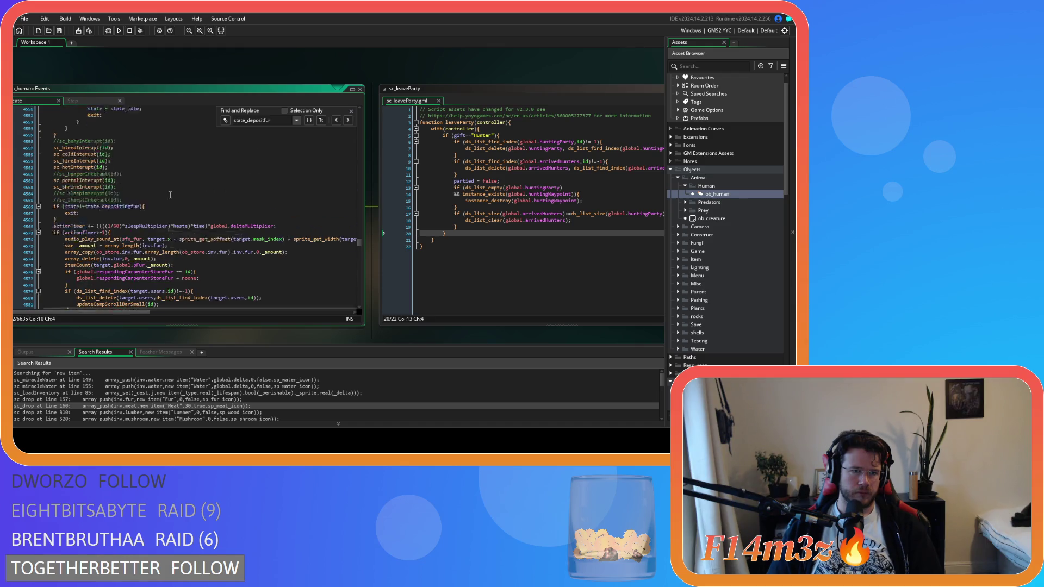
pyautogui.scroll(-18, 171, 194)
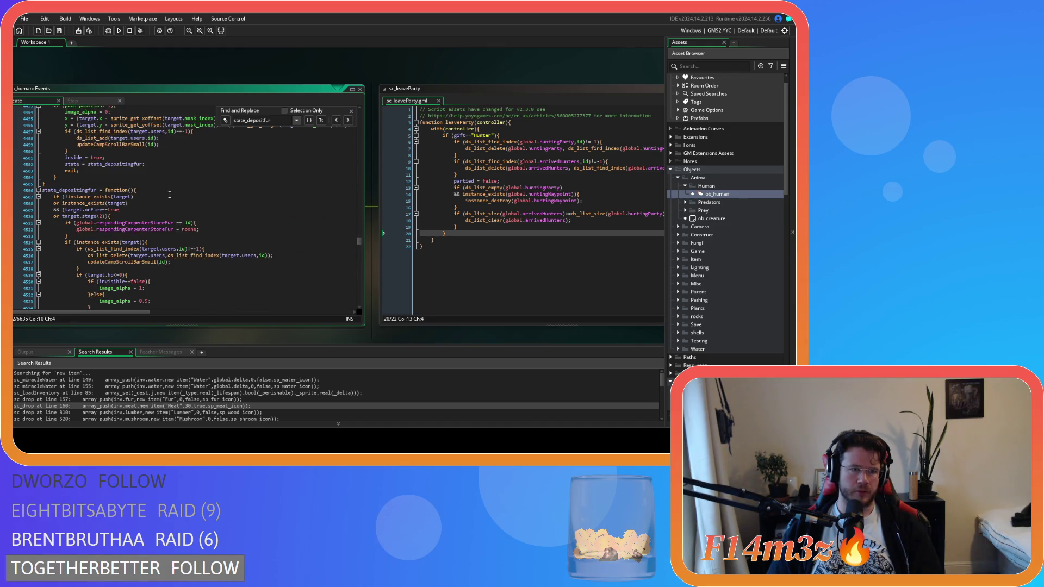
pyautogui.scroll(8, 170, 194)
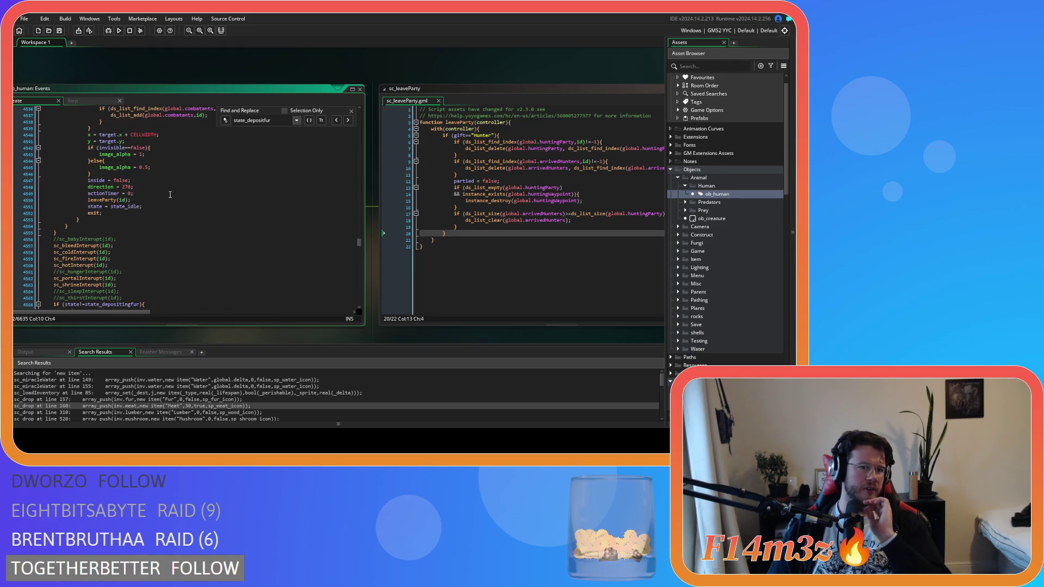
pyautogui.scroll(-4, 170, 194)
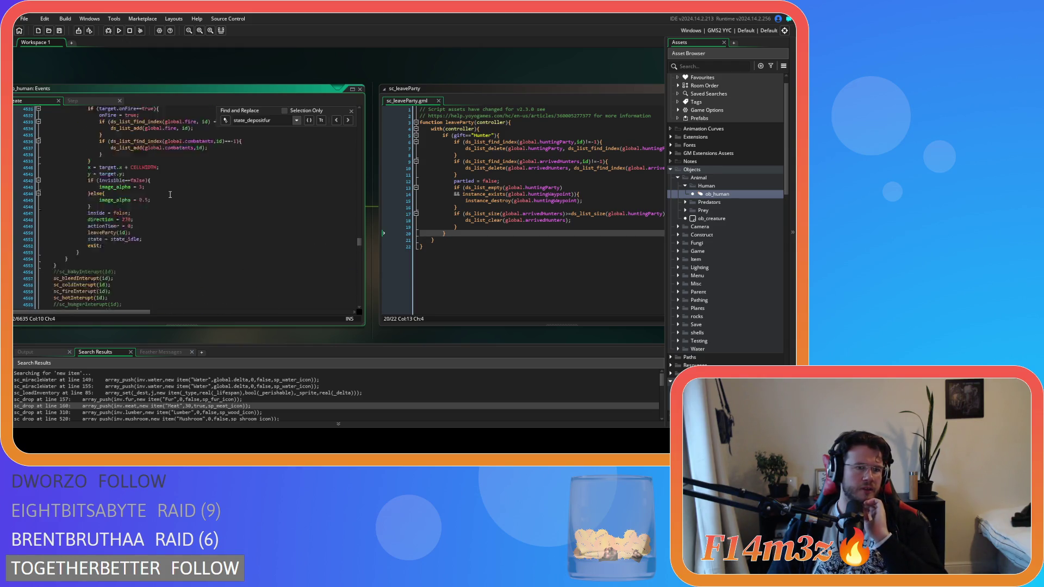
pyautogui.scroll(-10, 135, 183)
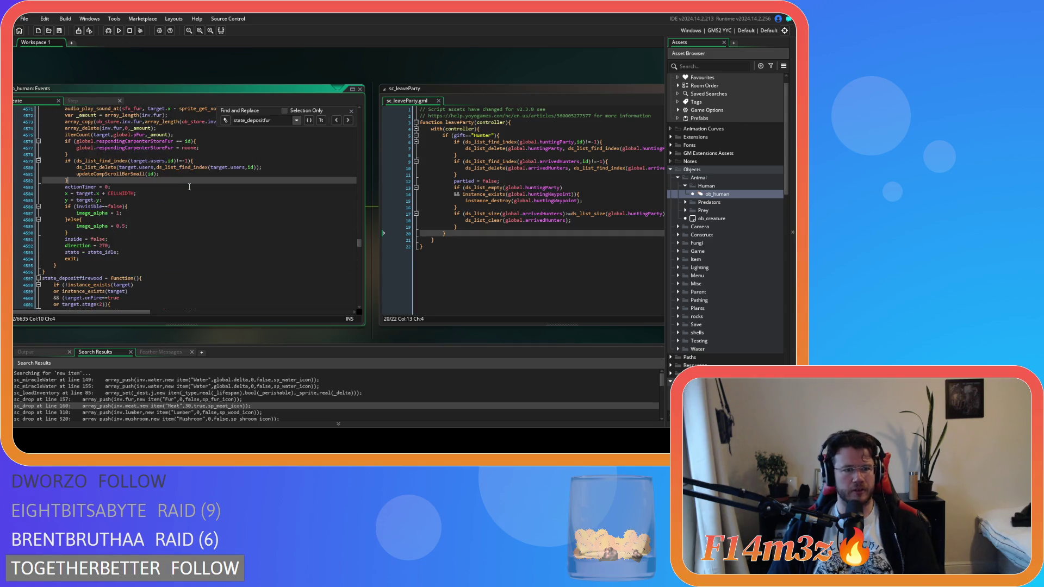
pyautogui.scroll(13, 189, 186)
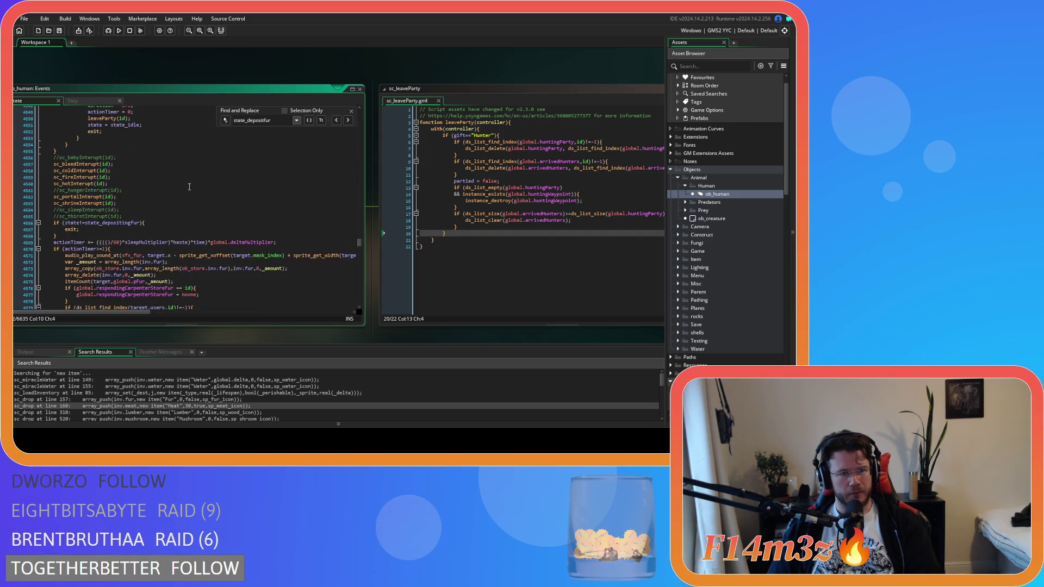
pyautogui.scroll(-7, 189, 187)
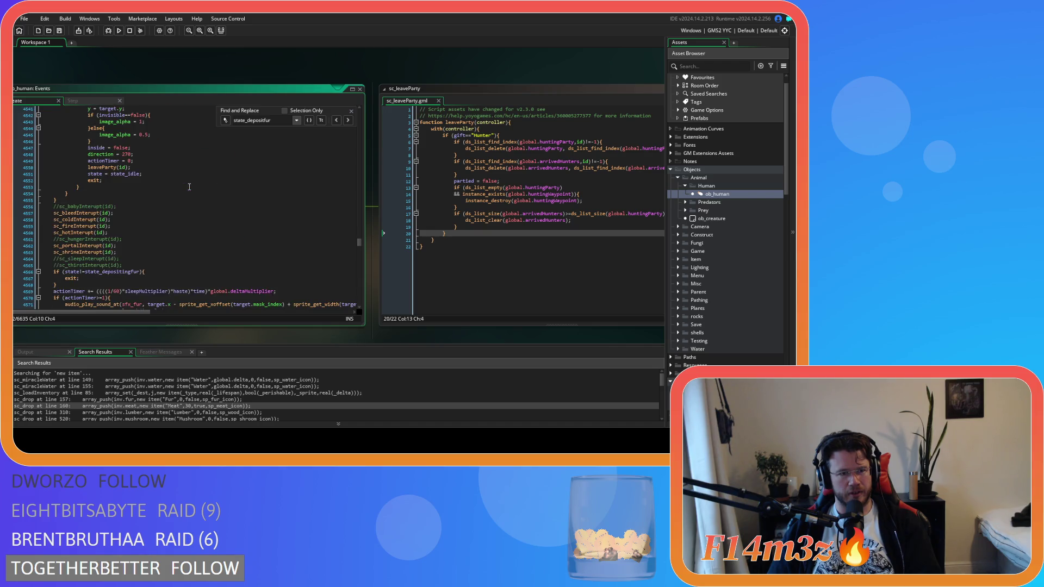
pyautogui.scroll(17, 189, 186)
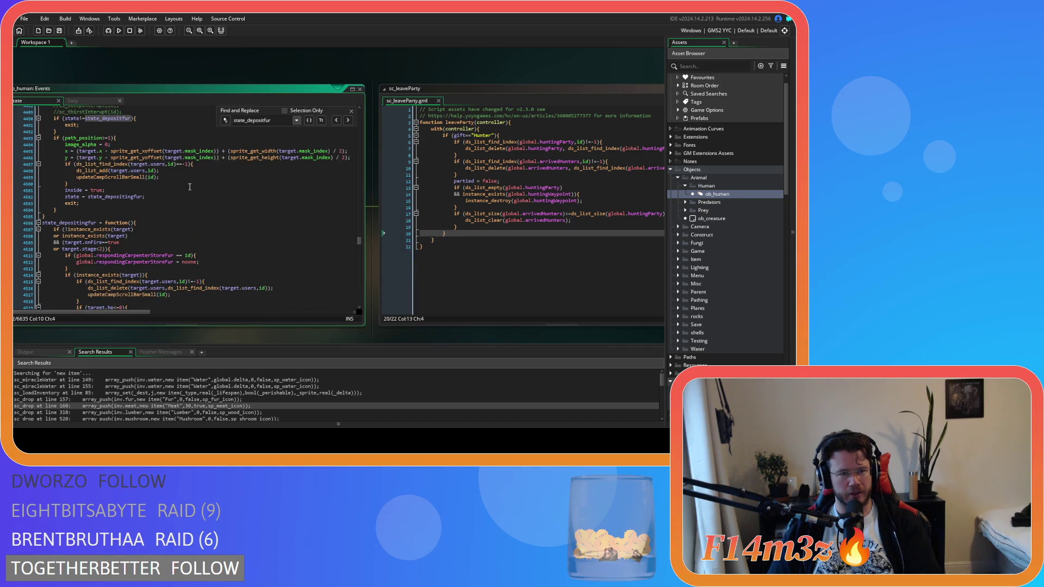
pyautogui.scroll(-17, 189, 187)
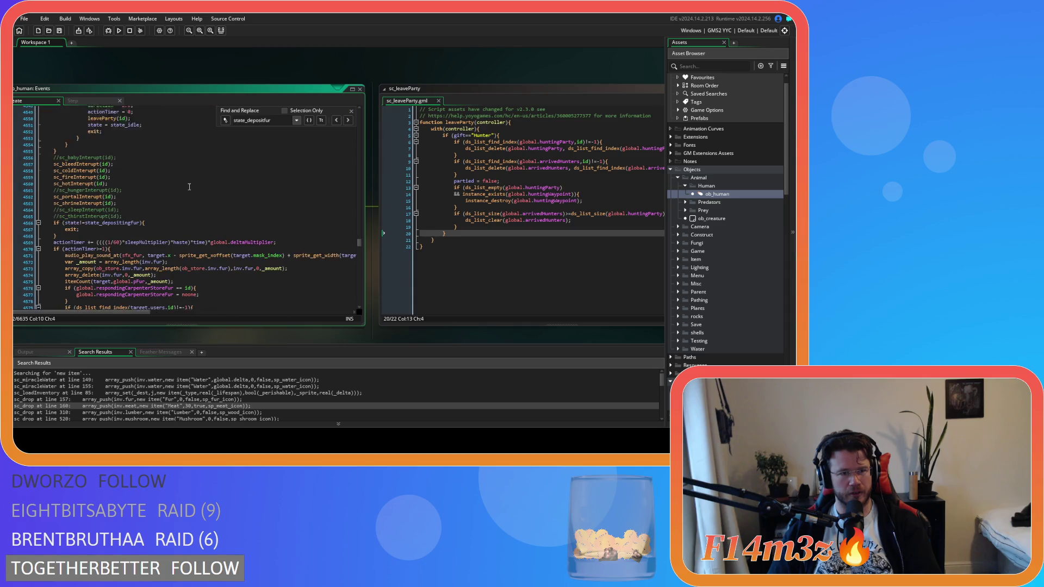
pyautogui.scroll(-7, 189, 186)
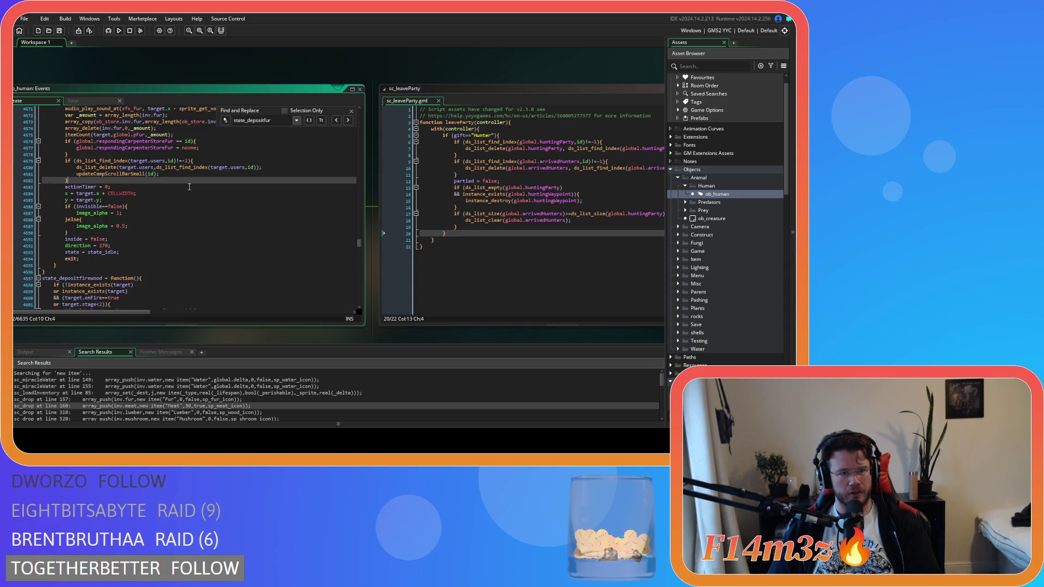
pyautogui.scroll(20, 189, 187)
pyautogui.scroll(-6, 177, 208)
pyautogui.scroll(-14, 177, 209)
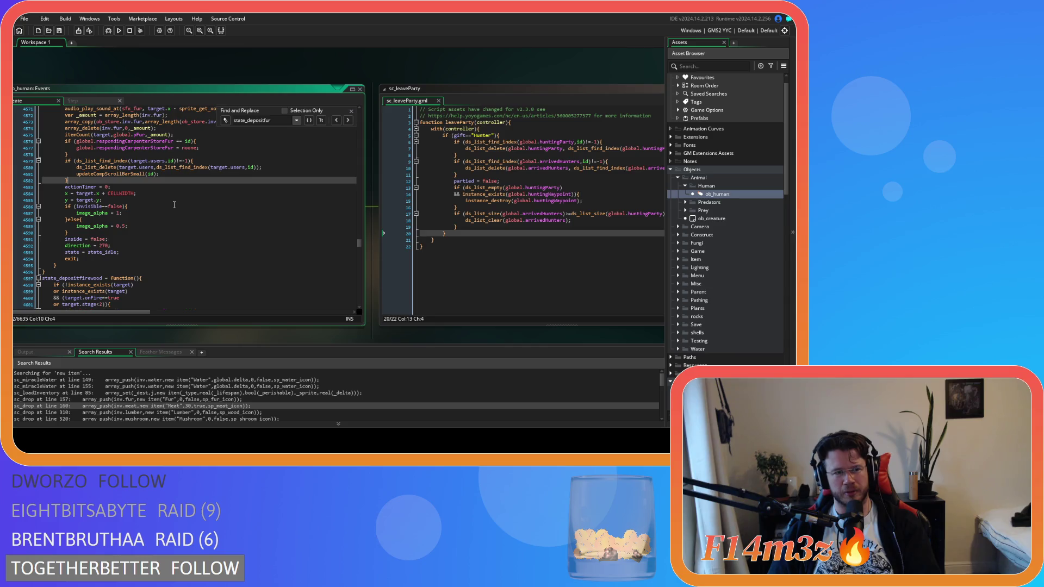
pyautogui.scroll(2, 174, 204)
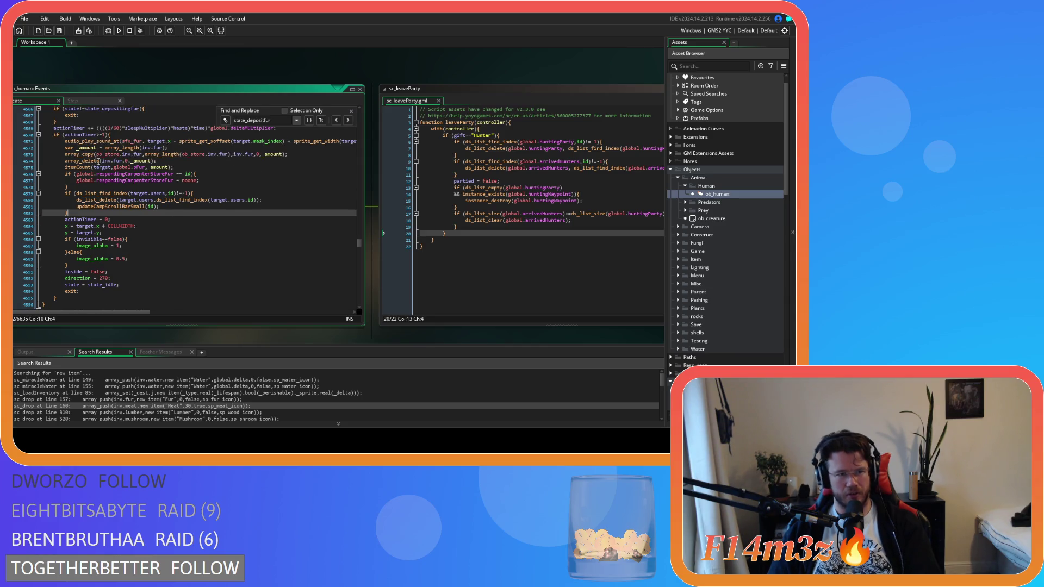
# - Move the caret down the deposit-fur code to the end of the direction = 270 line
pyautogui.click(82, 154)
pyautogui.press('Down')
pyautogui.press('Down')
pyautogui.press('Down')
pyautogui.press('Down')
pyautogui.press('Down')
pyautogui.press('Down')
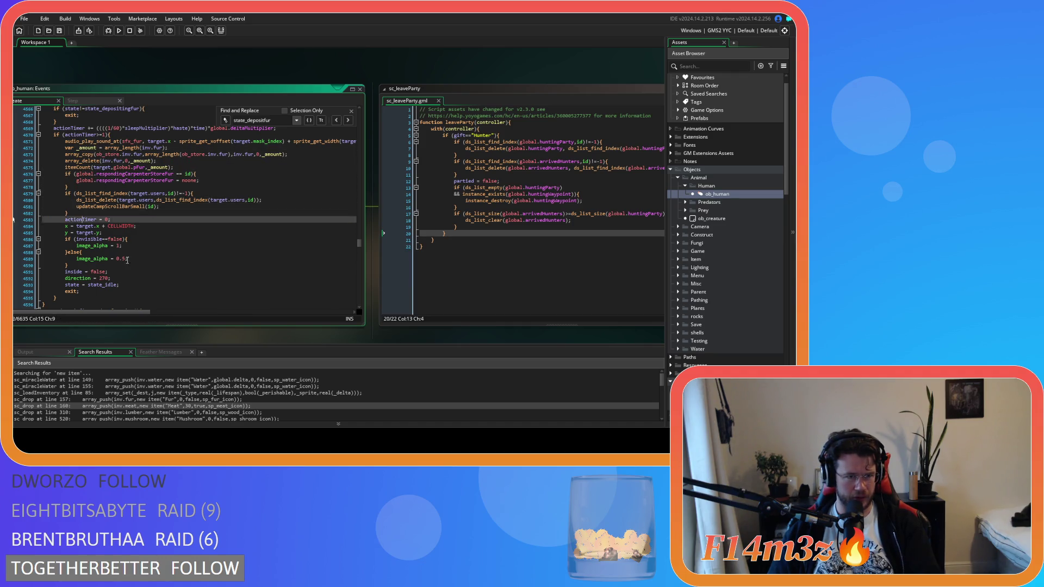
pyautogui.press('Down')
pyautogui.press('End')
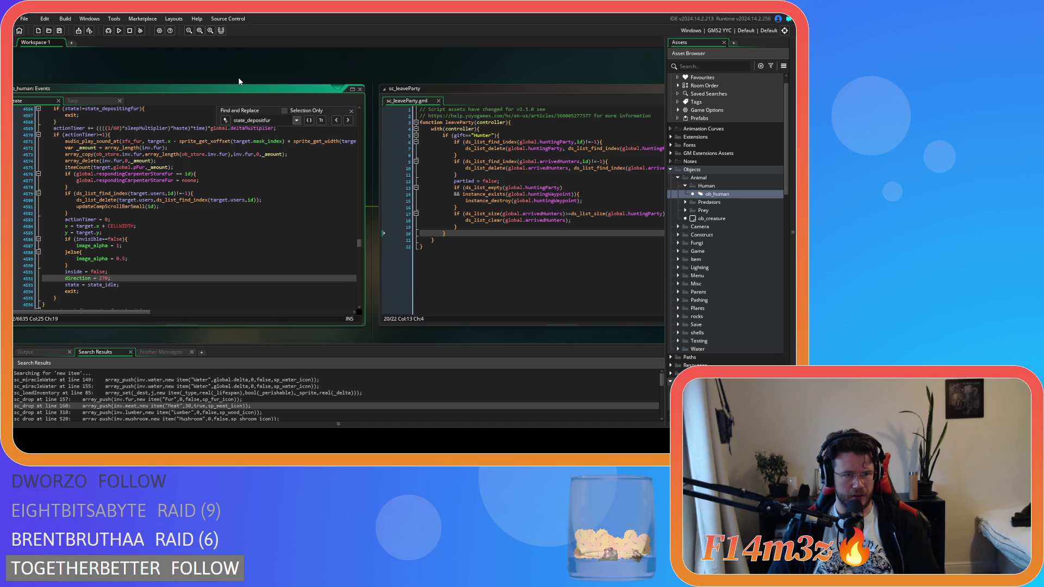
# - Scroll the workspace away from the ob_human and leaveParty editors
pyautogui.scroll(4, 237, 82)
pyautogui.scroll(-5, 236, 96)
pyautogui.scroll(-5, 292, 325)
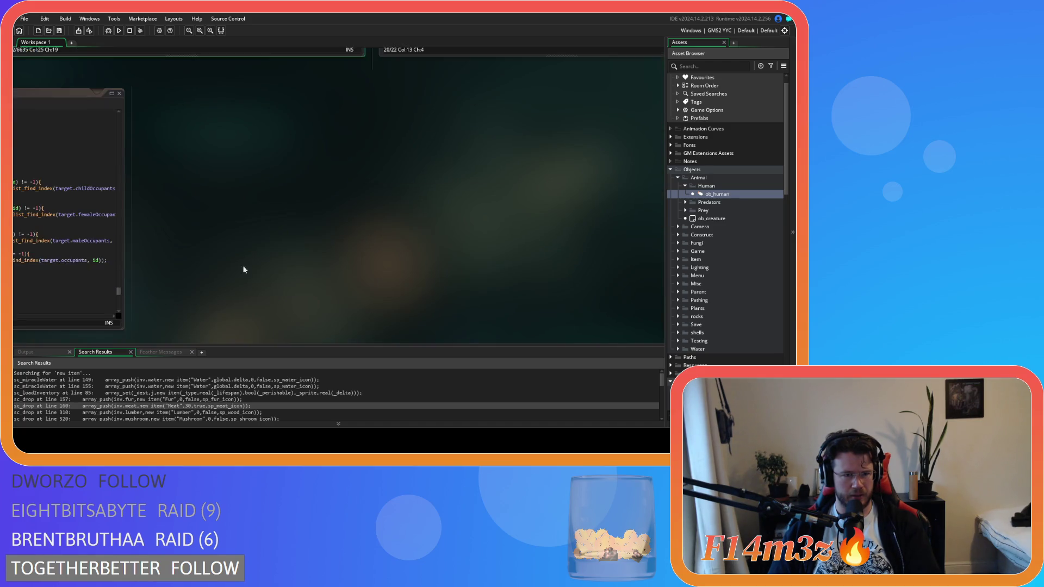
# - Pan to sc_stateConditions, scroll to its Hunter deposit-fur branch, then scroll back toward ob_human
pyautogui.moveTo(501, 227); pyautogui.dragTo(471, 182)
pyautogui.click(279, 188)
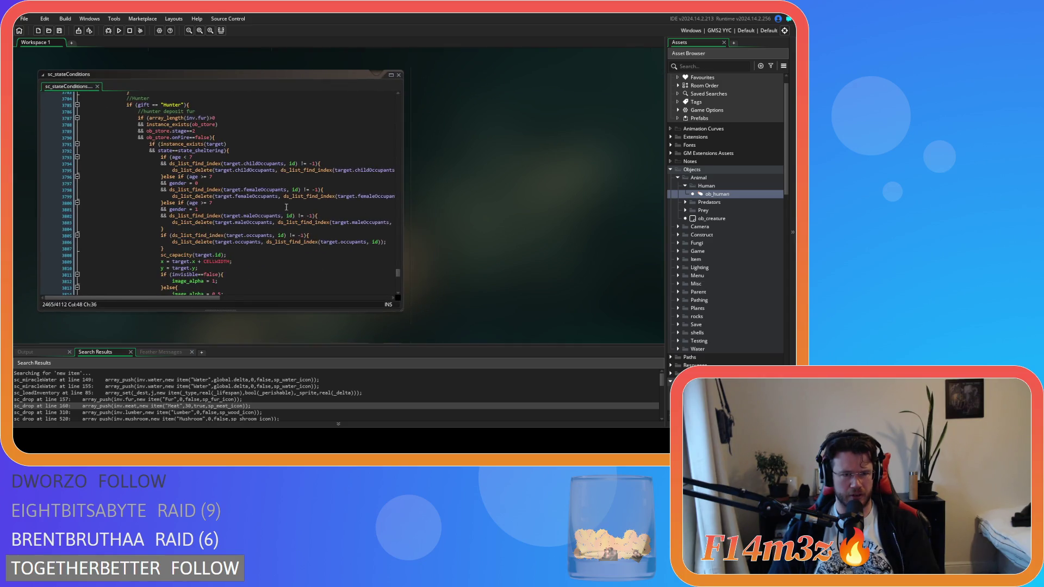
pyautogui.scroll(-4, 279, 188)
pyautogui.scroll(-3, 271, 208)
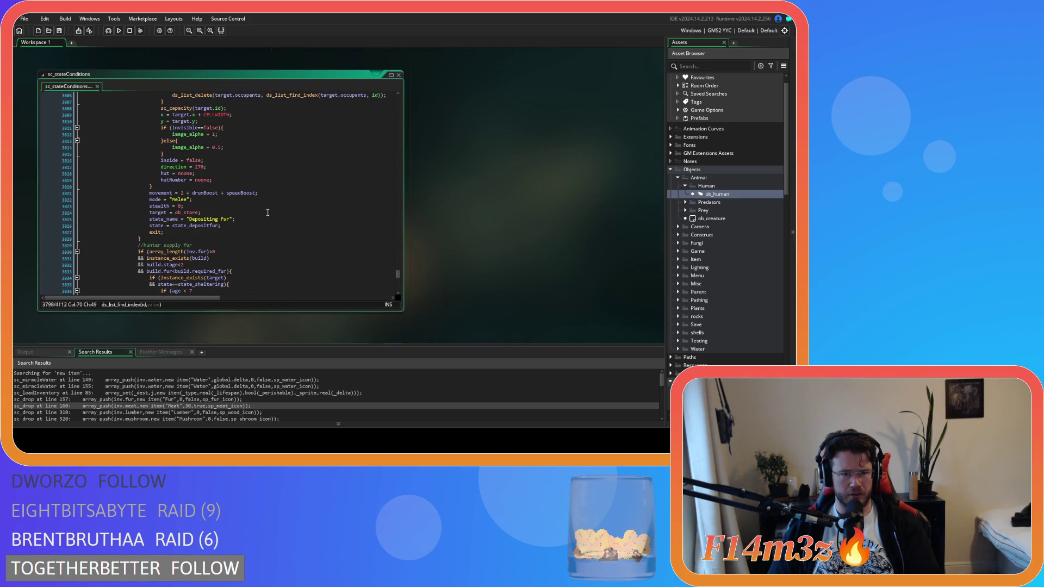
pyautogui.scroll(8, 220, 235)
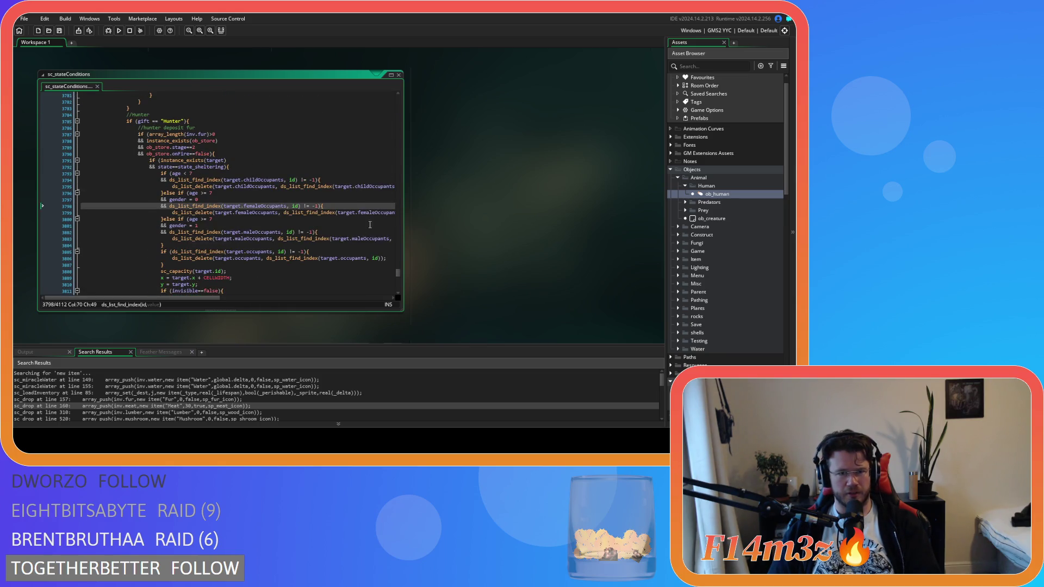
pyautogui.scroll(5, 462, 196)
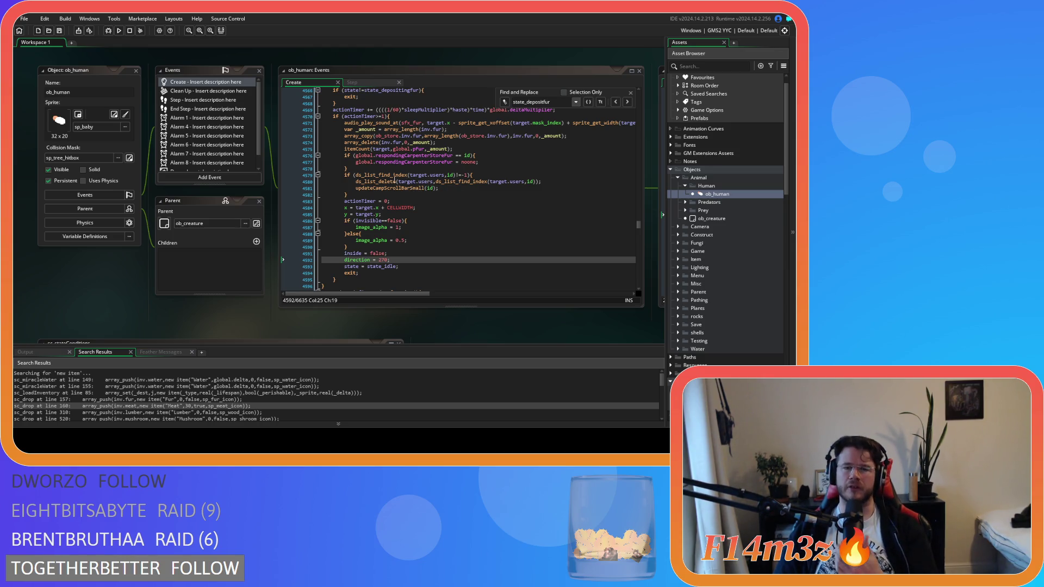
pyautogui.moveTo(384, 179)
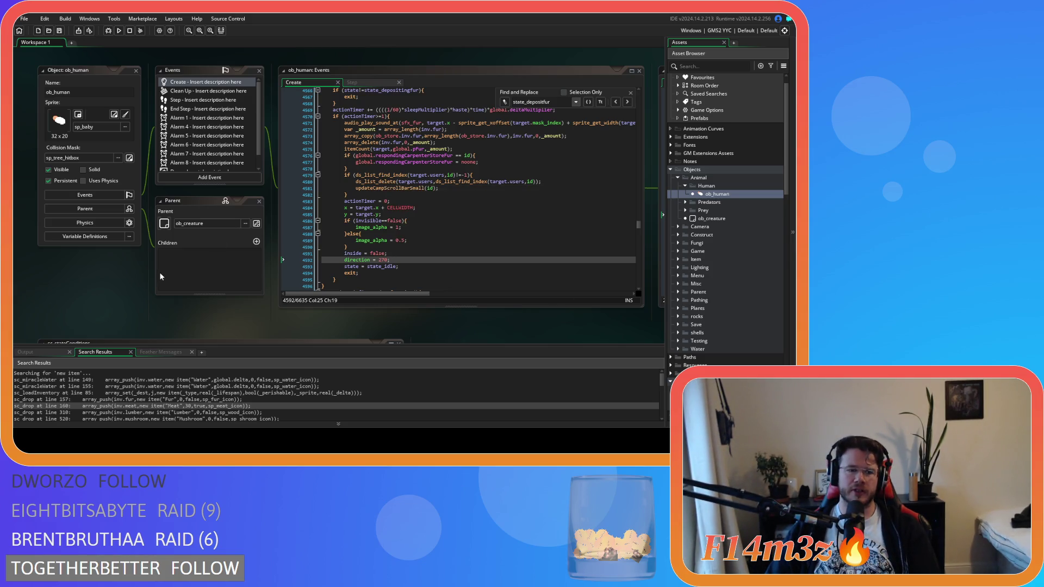
pyautogui.scroll(-5, 145, 265)
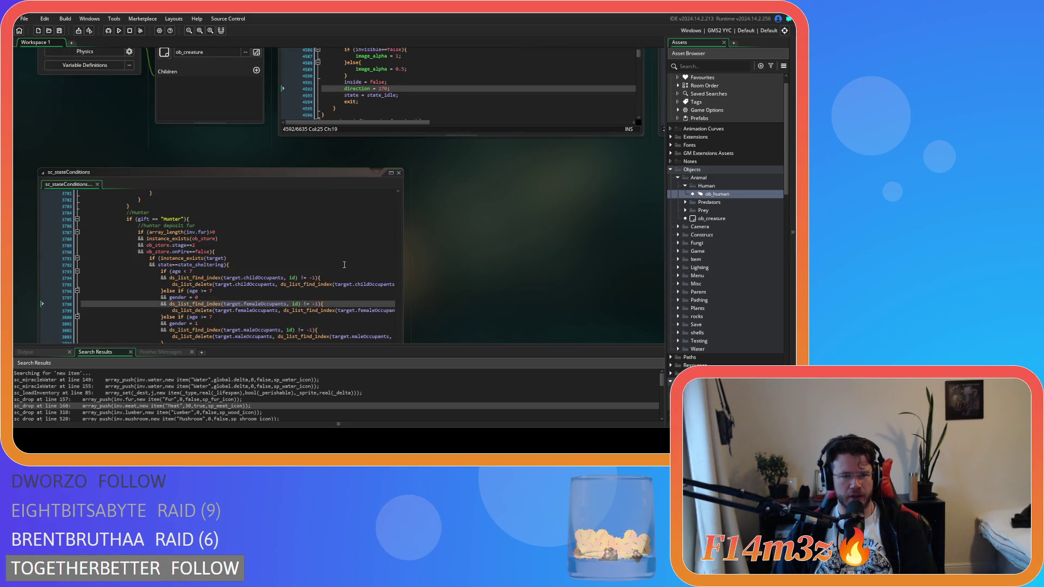
pyautogui.scroll(5, 451, 253)
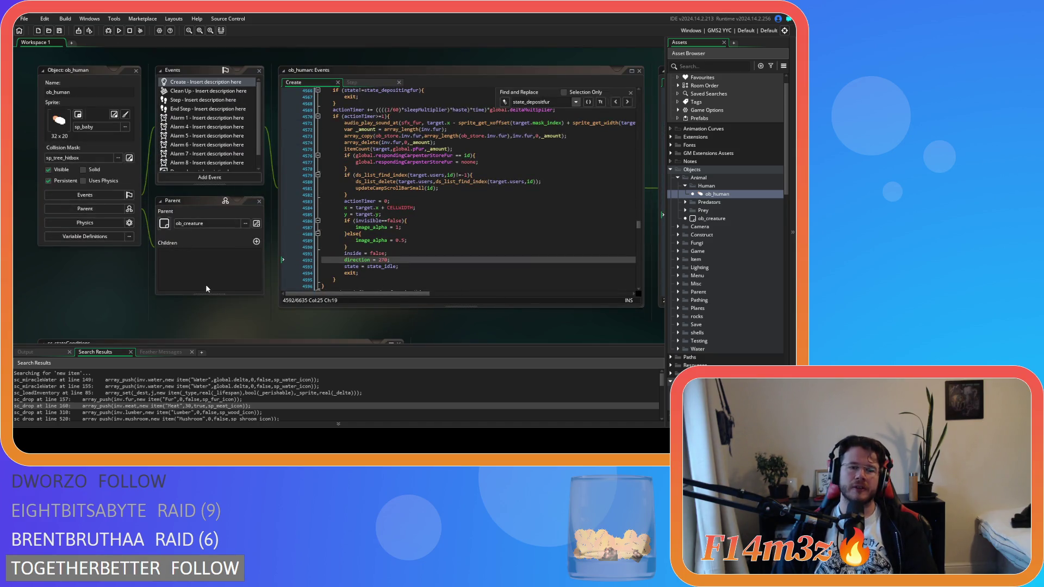
pyautogui.click(374, 264)
pyautogui.scroll(10, 413, 258)
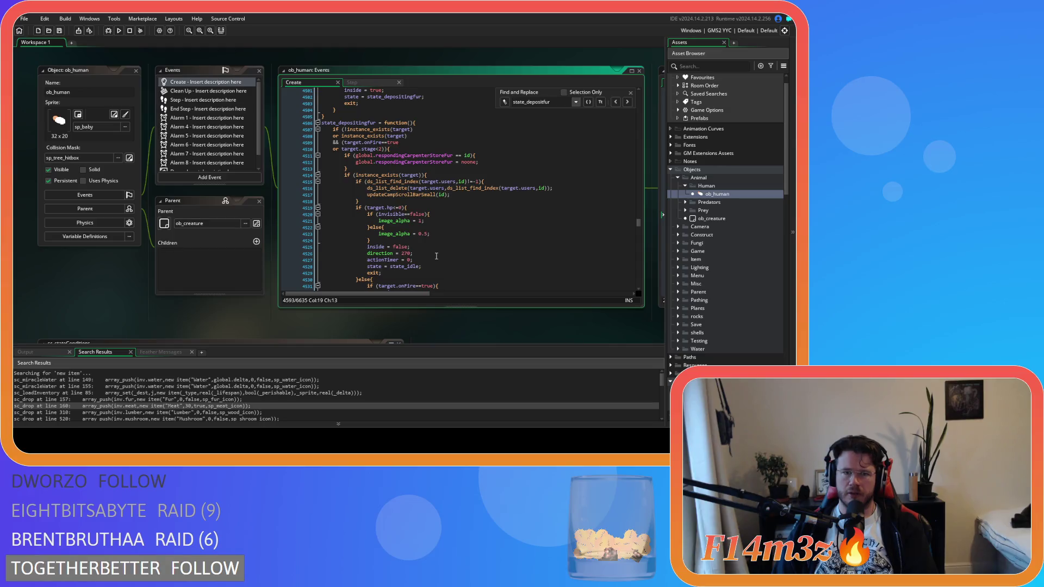
pyautogui.scroll(-3, 436, 256)
pyautogui.scroll(-2, 436, 257)
pyautogui.click(436, 248)
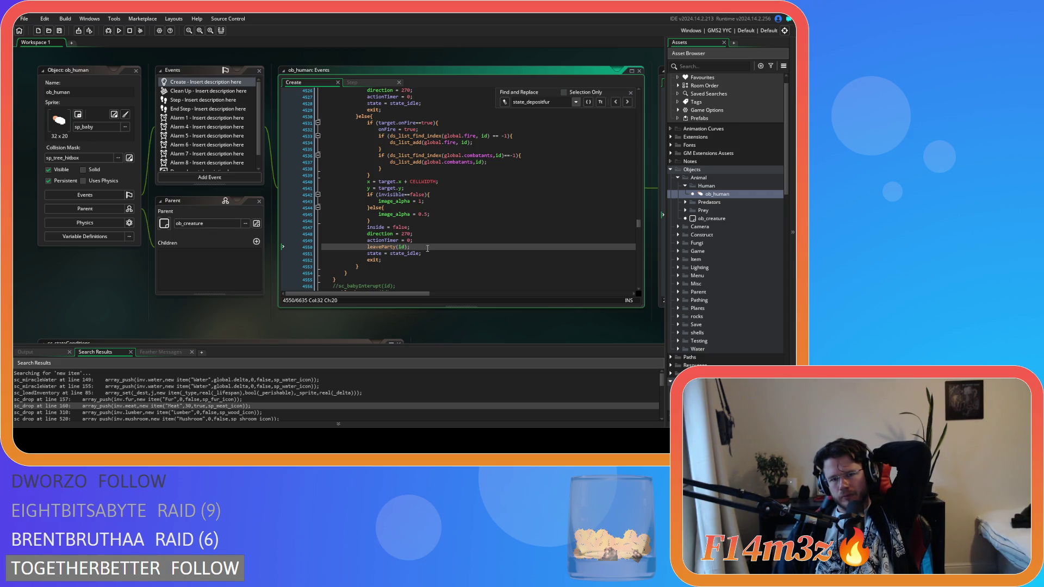
pyautogui.scroll(4, 428, 249)
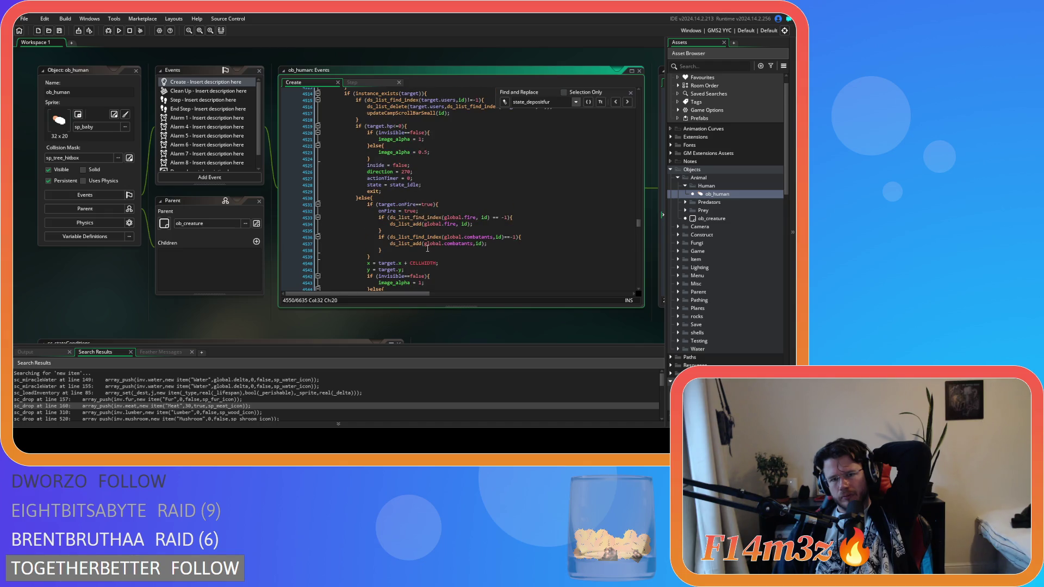
pyautogui.scroll(-4, 427, 248)
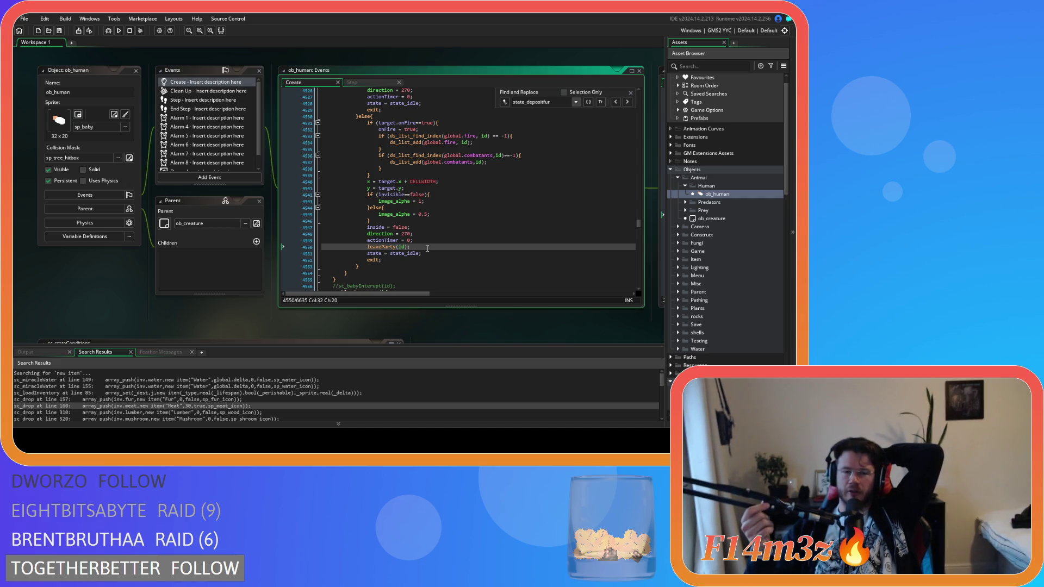
pyautogui.scroll(-10, 427, 248)
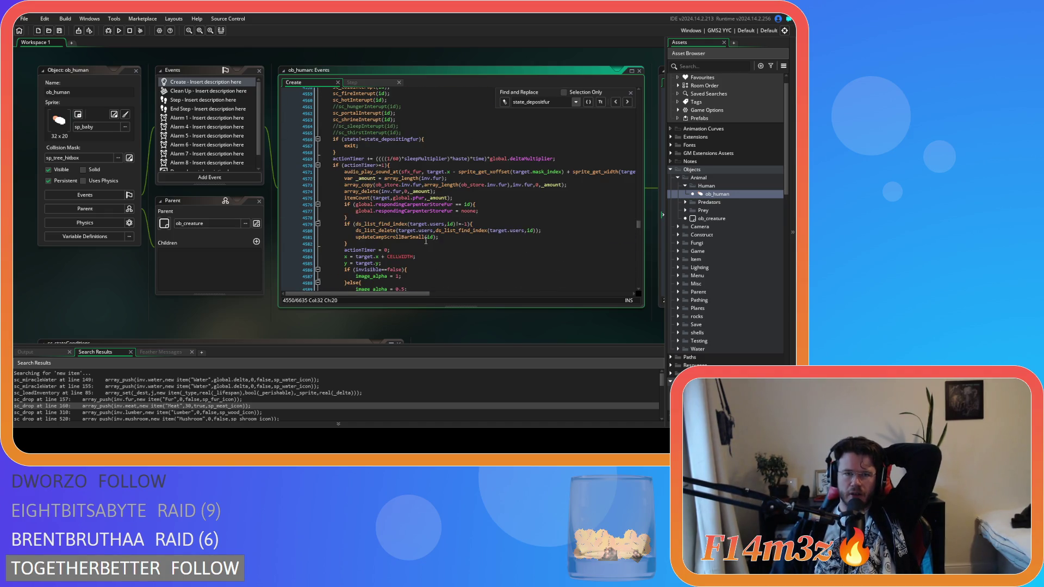
pyautogui.scroll(-10, 425, 240)
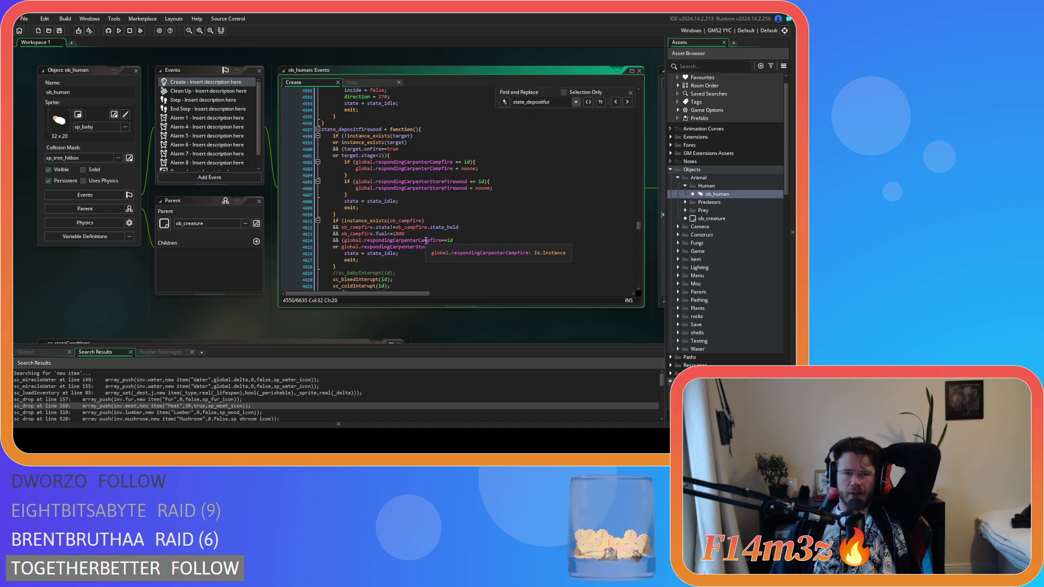
pyautogui.scroll(-7, 426, 241)
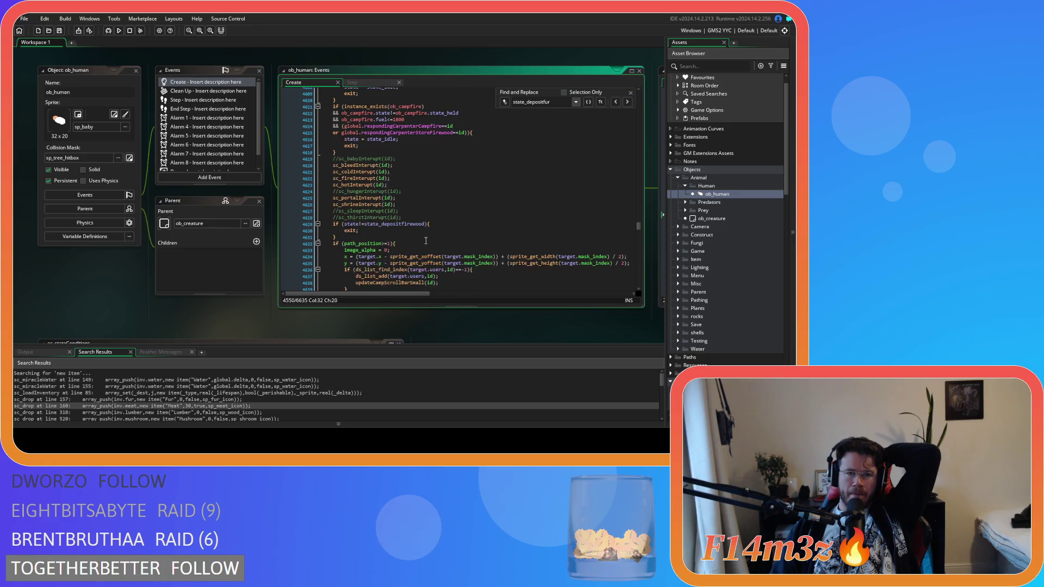
pyautogui.scroll(4, 426, 241)
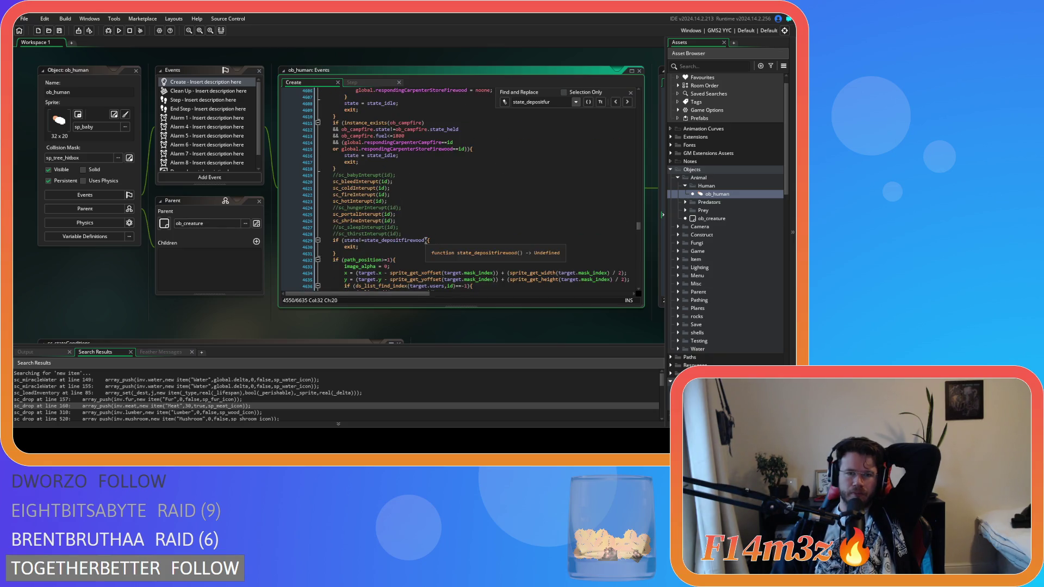
pyautogui.scroll(-5, 428, 243)
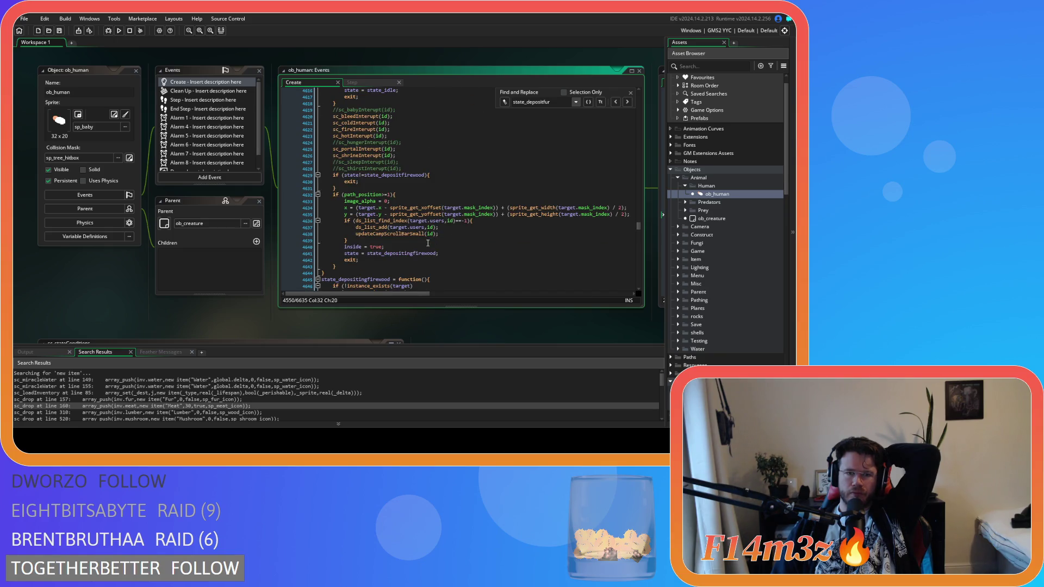
pyautogui.scroll(-6, 427, 243)
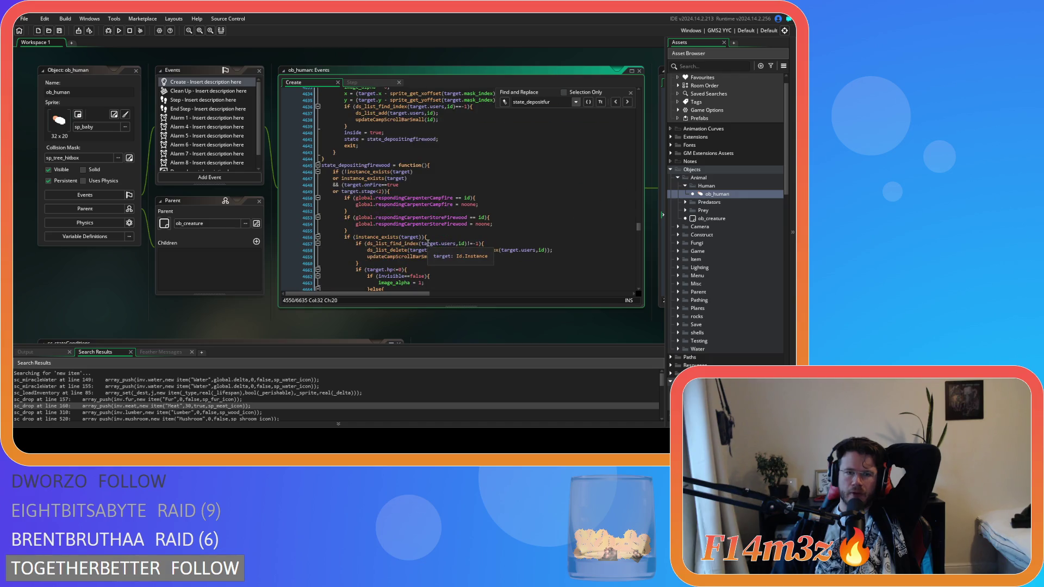
pyautogui.scroll(20, 428, 243)
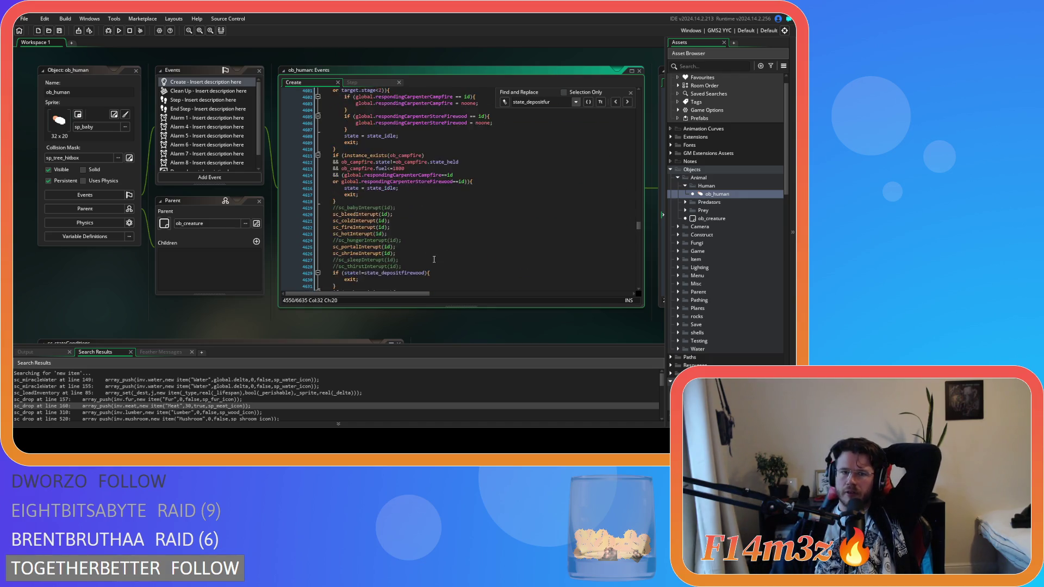
pyautogui.scroll(-6, 441, 265)
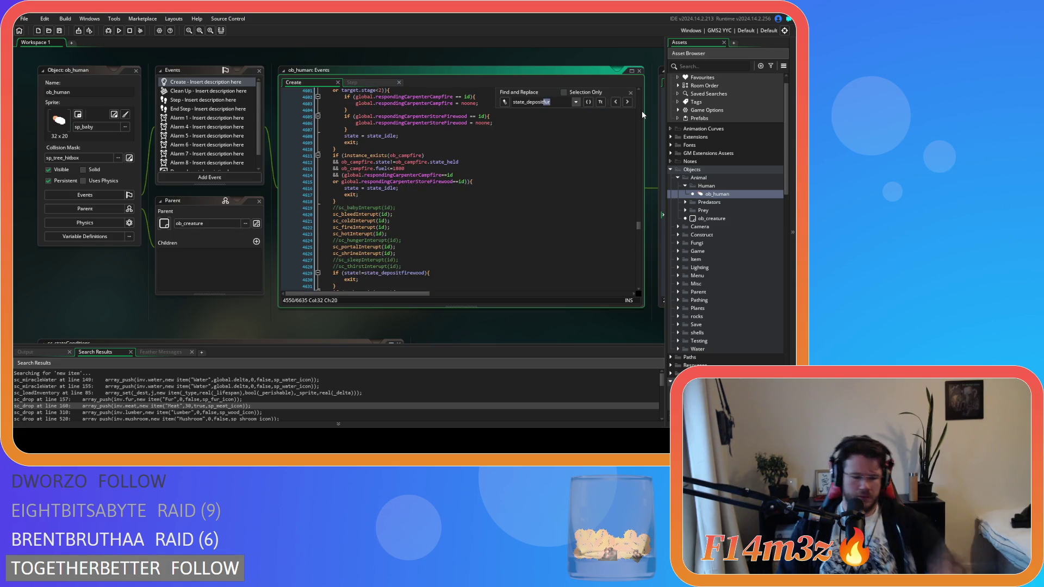
# - Search for state_depositmeat and confirm the meat state calls leaveParty(id)
pyautogui.write('meat')
pyautogui.press('Return')
pyautogui.scroll(-8, 513, 218)
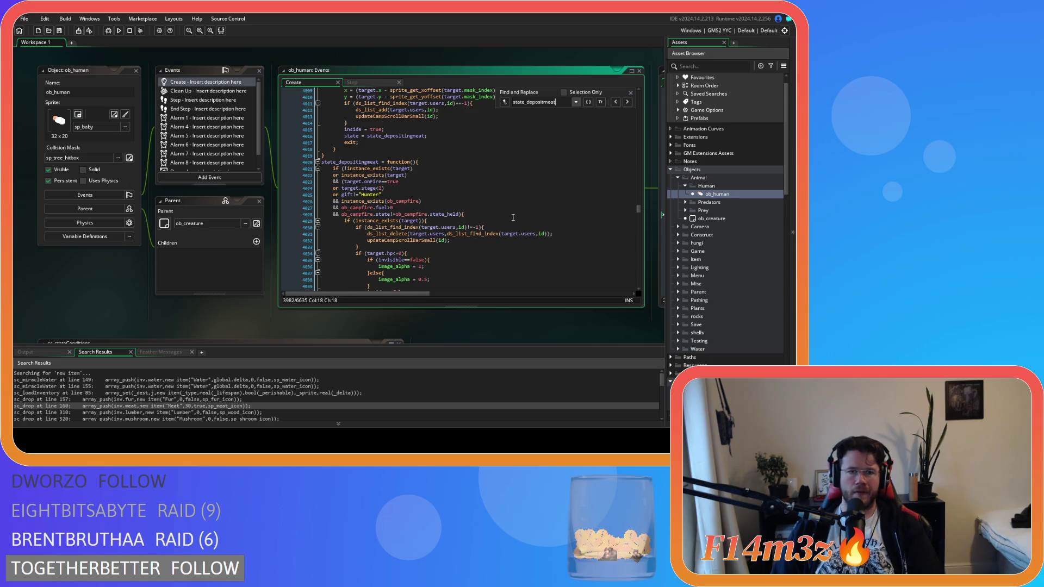
pyautogui.scroll(-20, 513, 218)
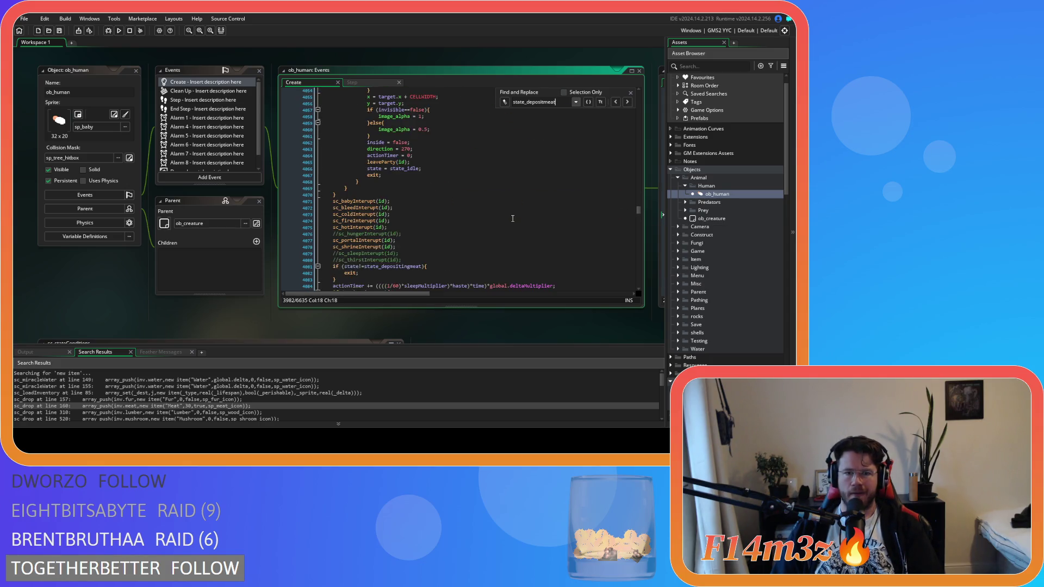
pyautogui.scroll(20, 513, 219)
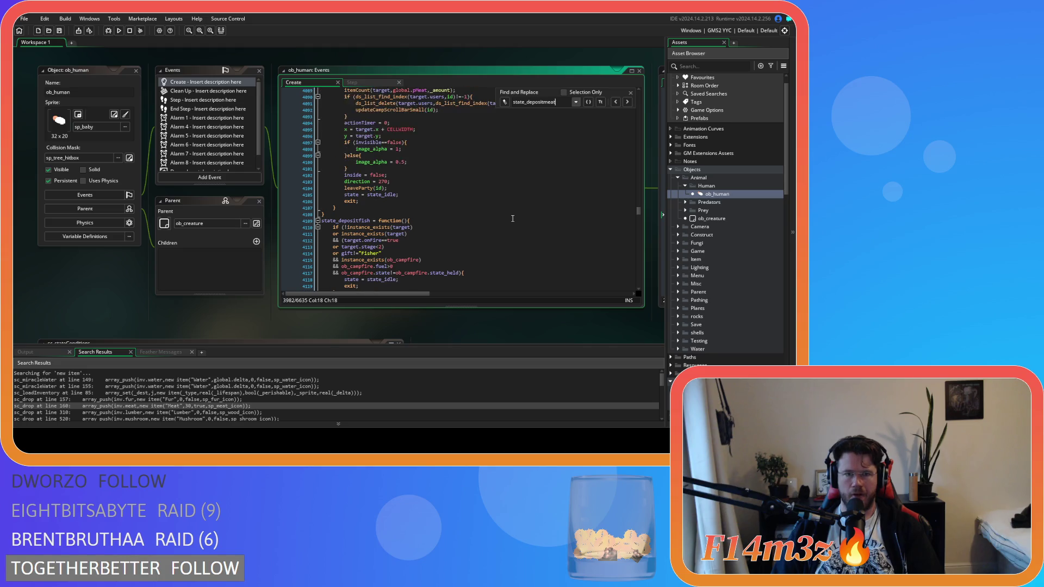
pyautogui.scroll(6, 501, 228)
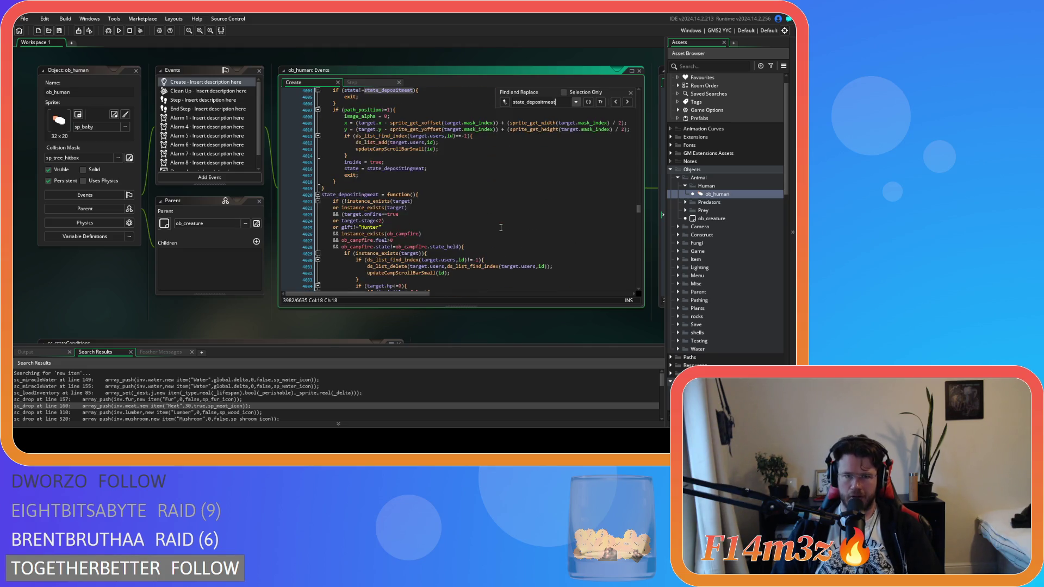
pyautogui.scroll(-17, 501, 227)
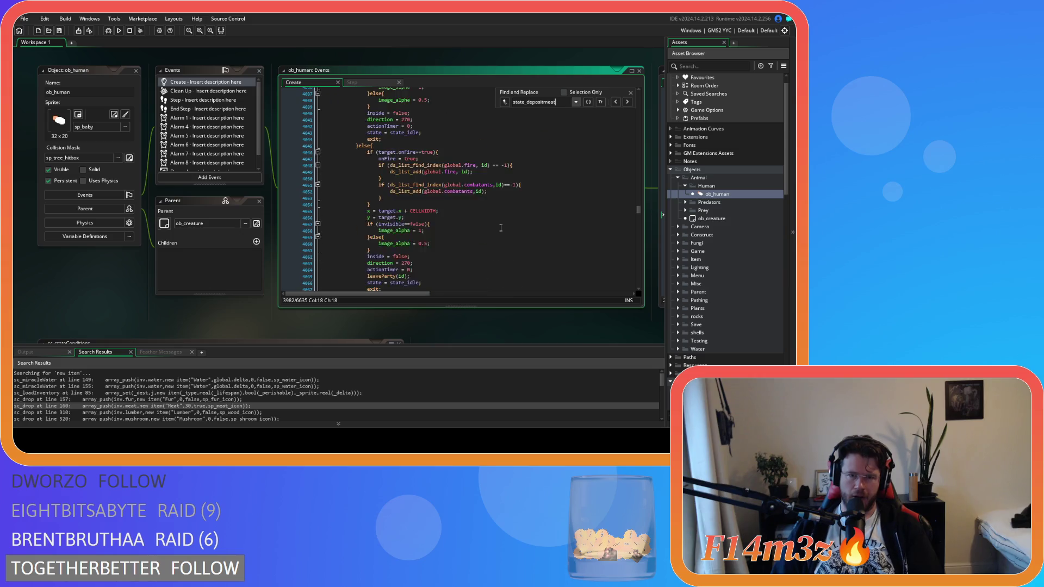
pyautogui.click(422, 164)
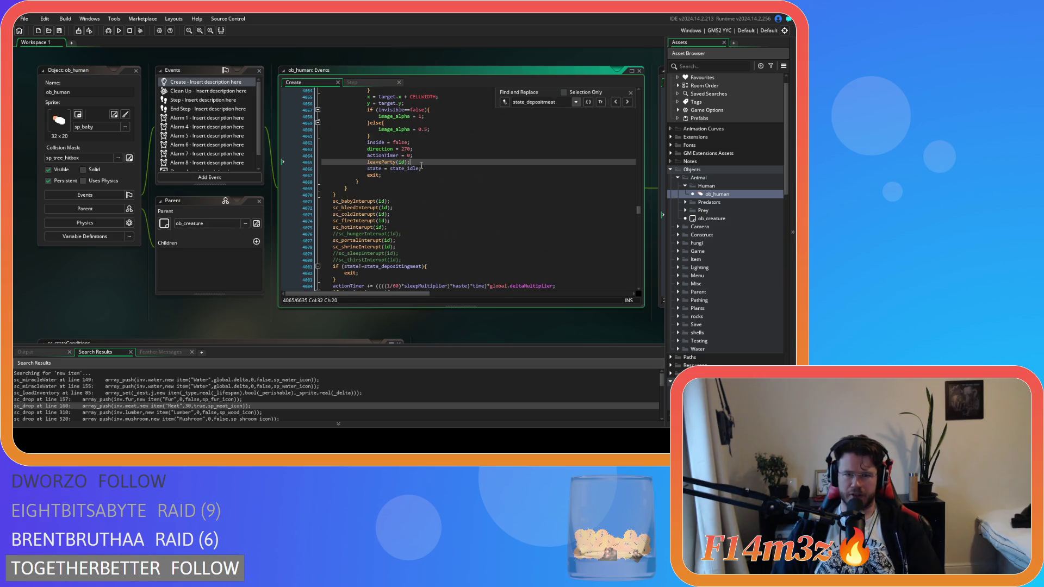
# - Change the search back to state_depositfur and scroll sc_stateConditions to its Hunter branches
pyautogui.moveTo(555, 102); pyautogui.dragTo(549, 102)
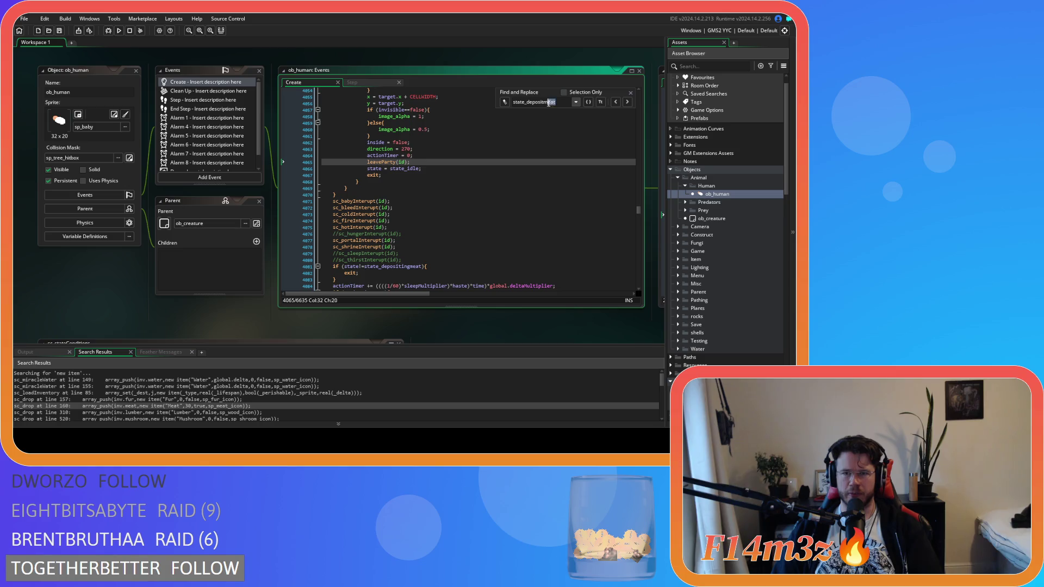
pyautogui.write('fur')
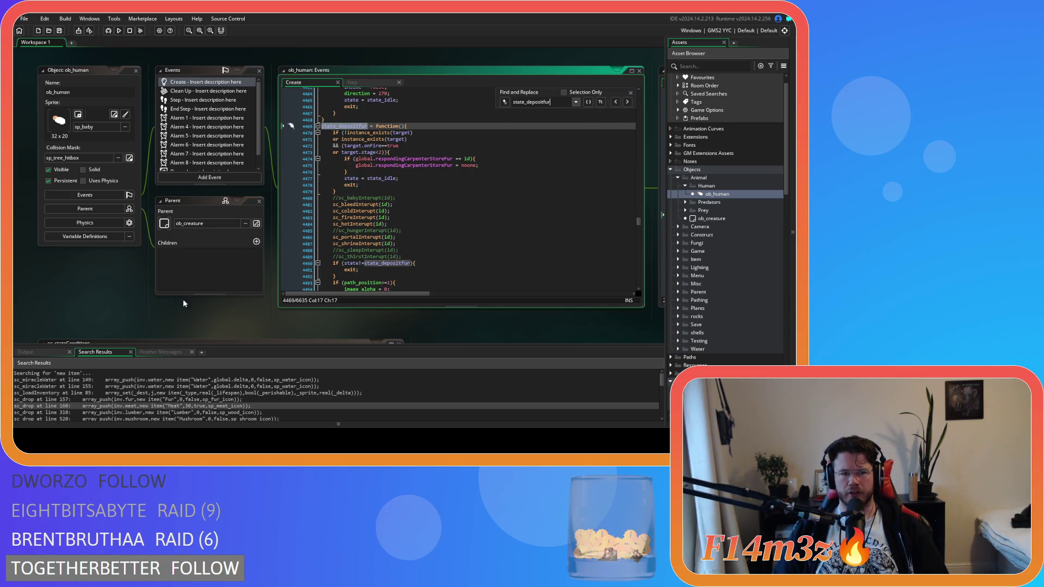
pyautogui.scroll(-10, 188, 300)
pyautogui.click(292, 205)
pyautogui.scroll(-10, 292, 204)
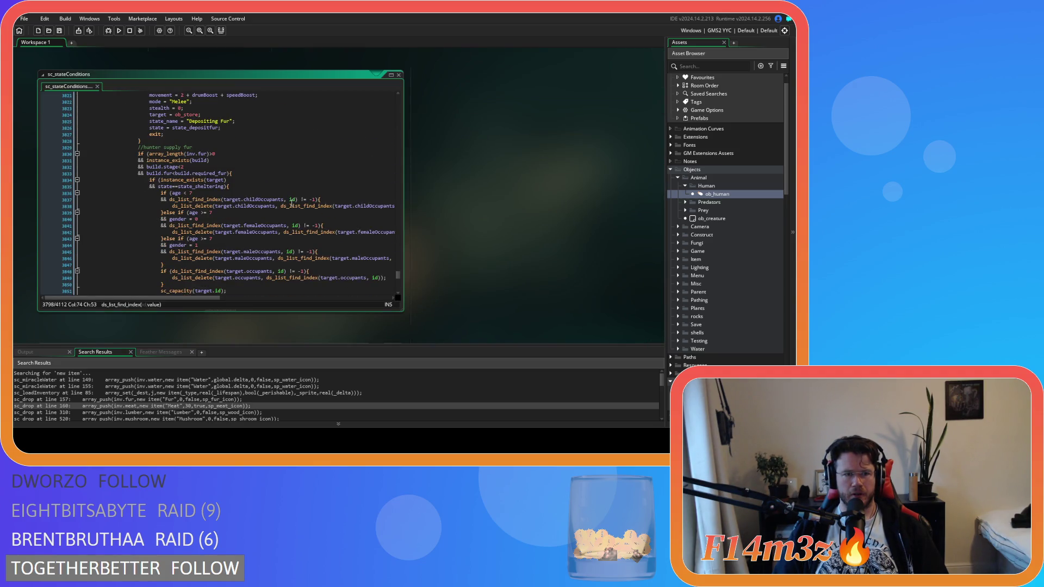
pyautogui.scroll(-10, 291, 204)
pyautogui.scroll(-20, 292, 204)
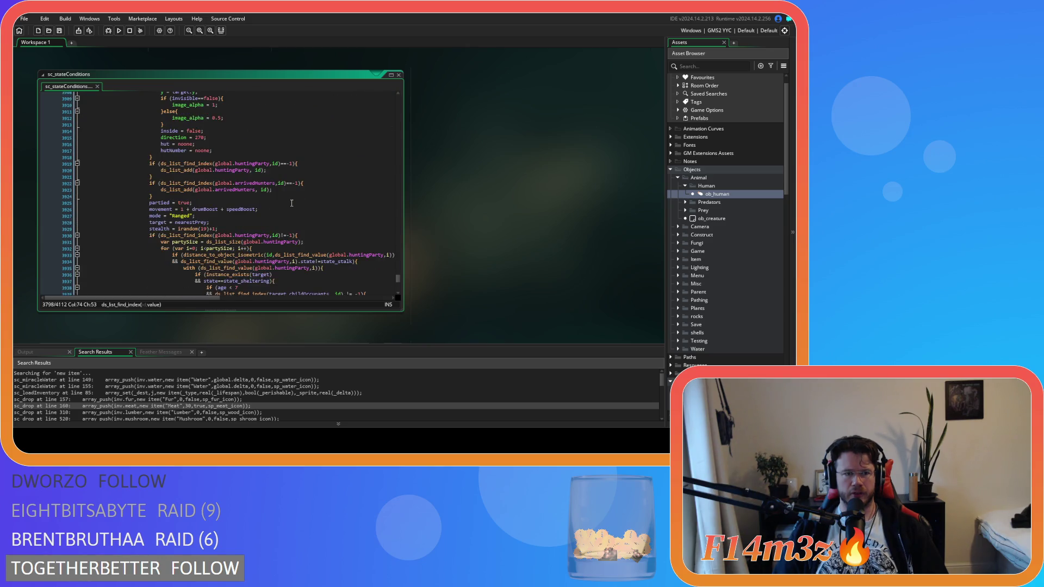
pyautogui.scroll(-5, 292, 203)
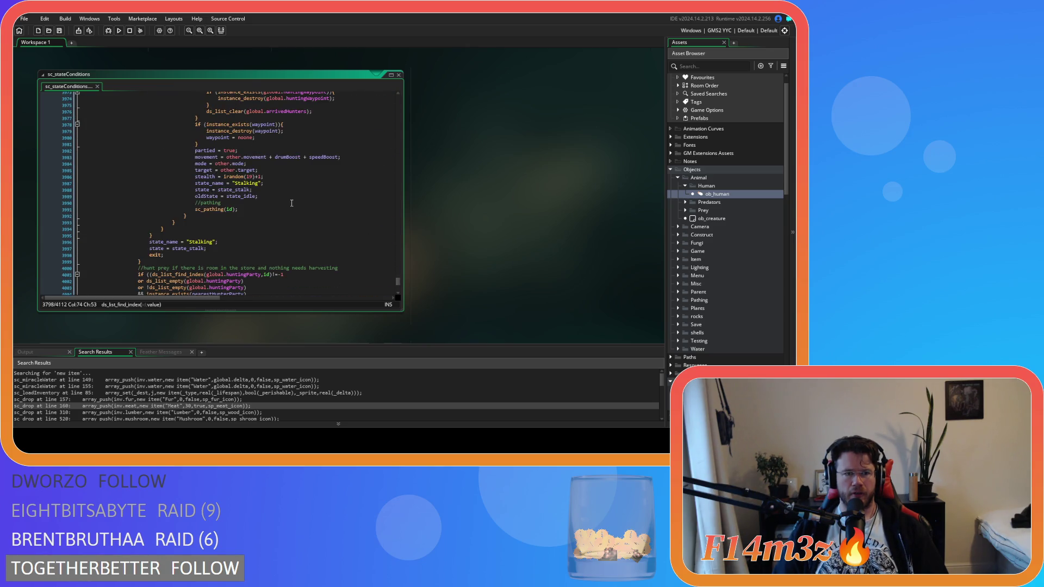
pyautogui.scroll(5, 292, 204)
pyautogui.scroll(-9, 292, 203)
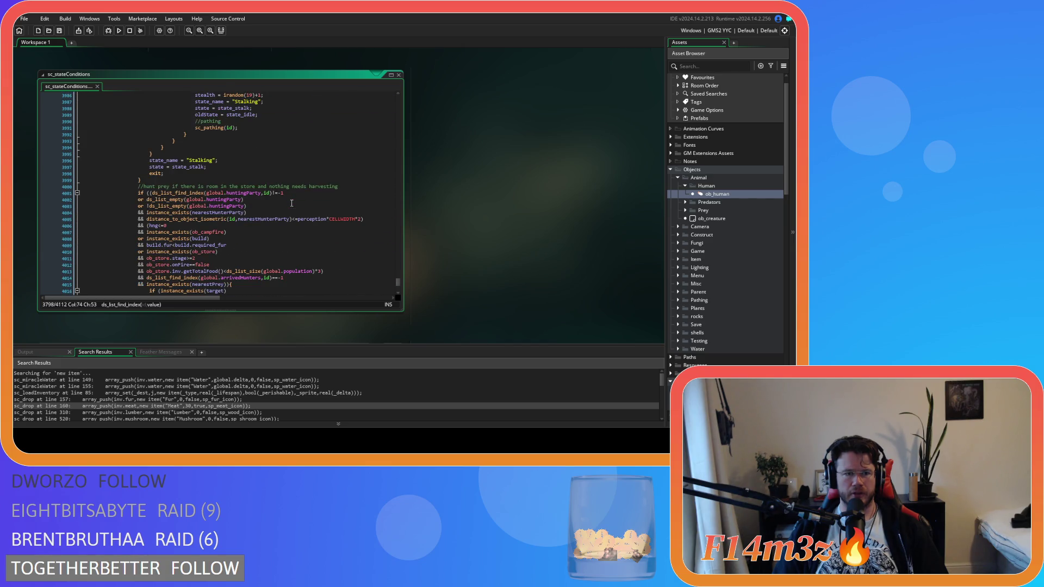
pyautogui.scroll(-20, 292, 203)
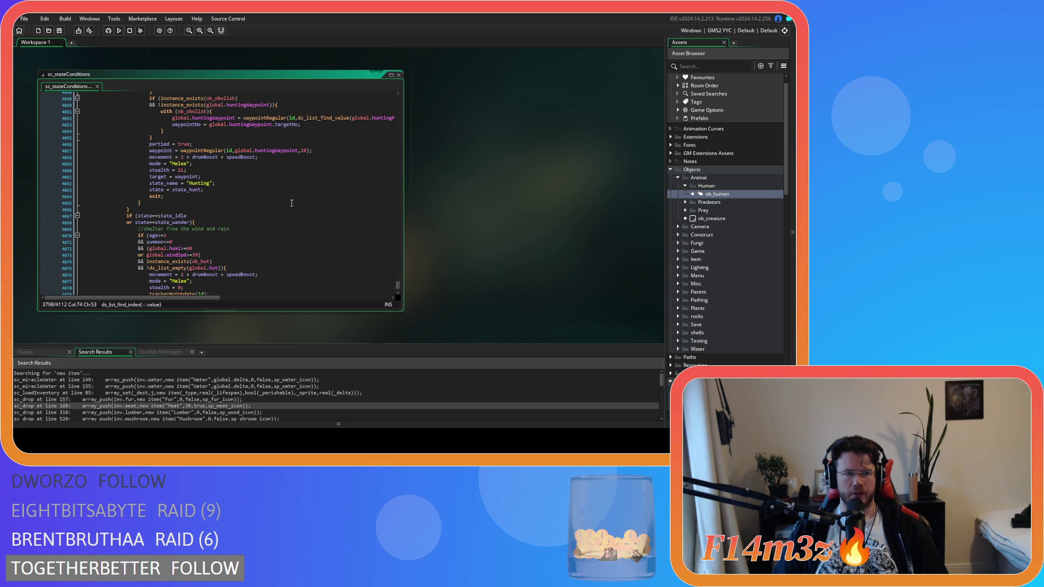
pyautogui.scroll(13, 292, 204)
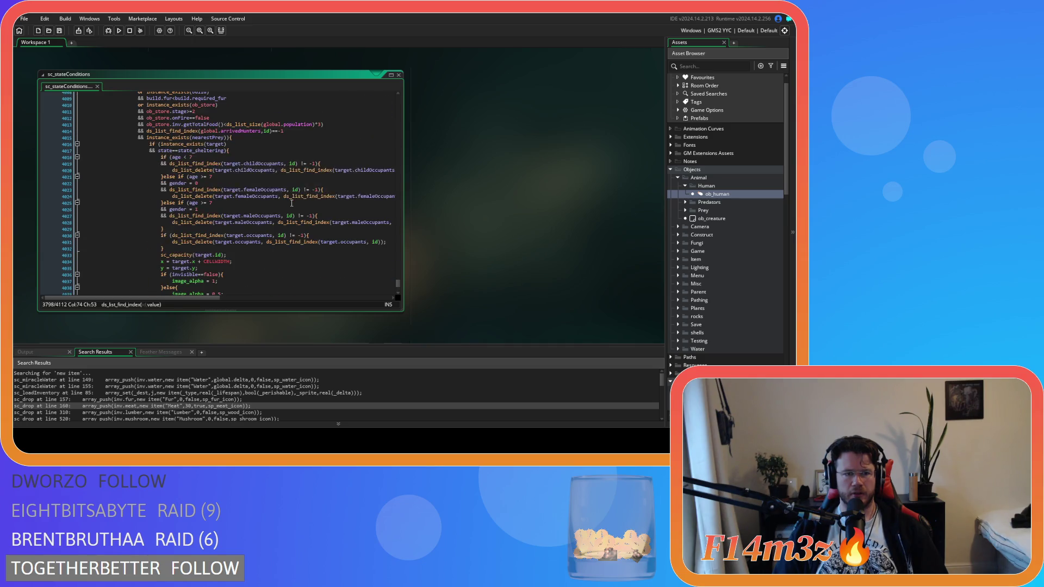
pyautogui.scroll(16, 291, 203)
pyautogui.scroll(20, 291, 203)
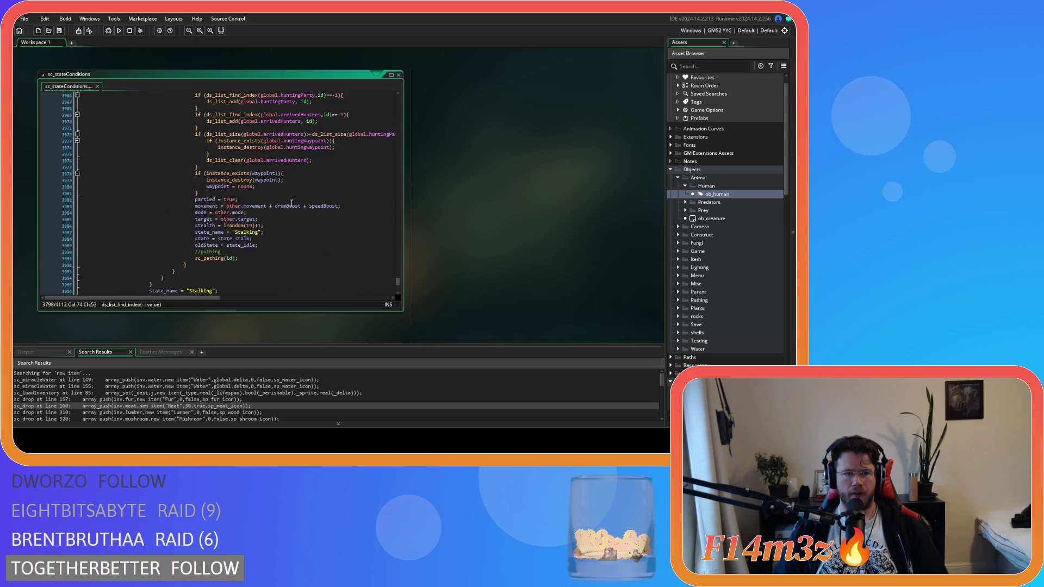
pyautogui.scroll(20, 291, 203)
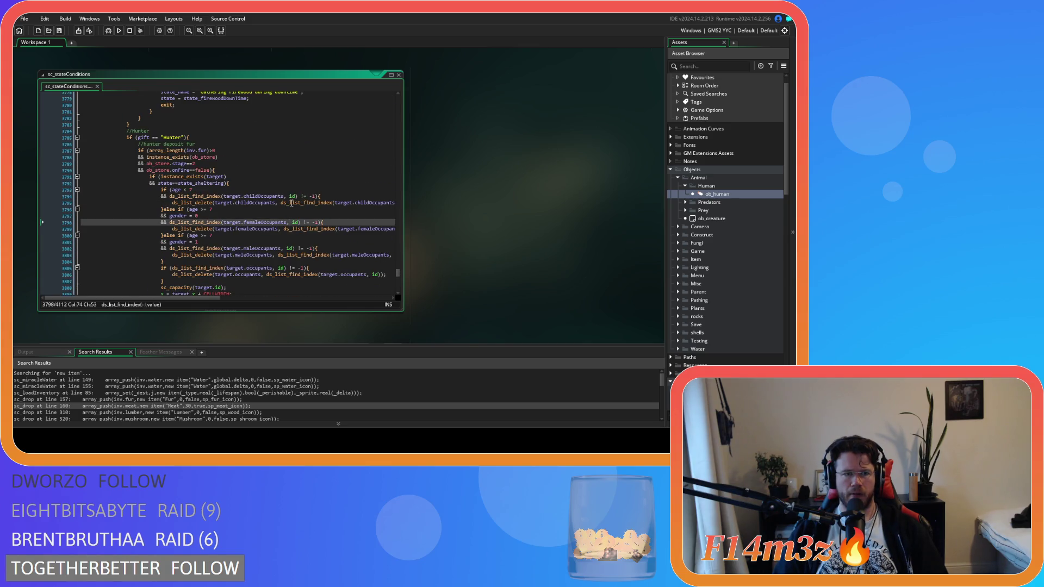
pyautogui.scroll(5, 292, 203)
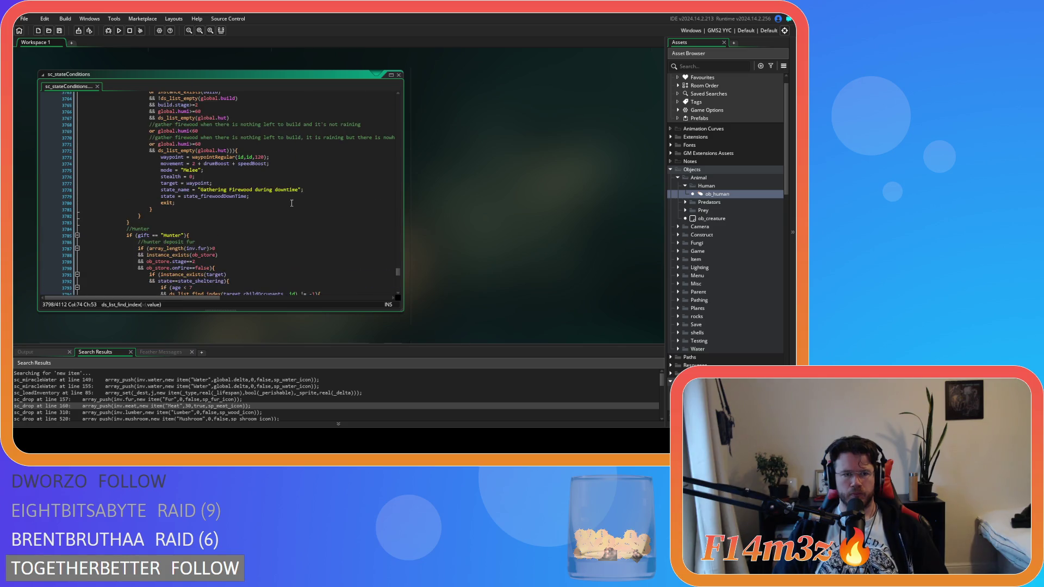
pyautogui.scroll(3, 292, 203)
pyautogui.scroll(15, 291, 203)
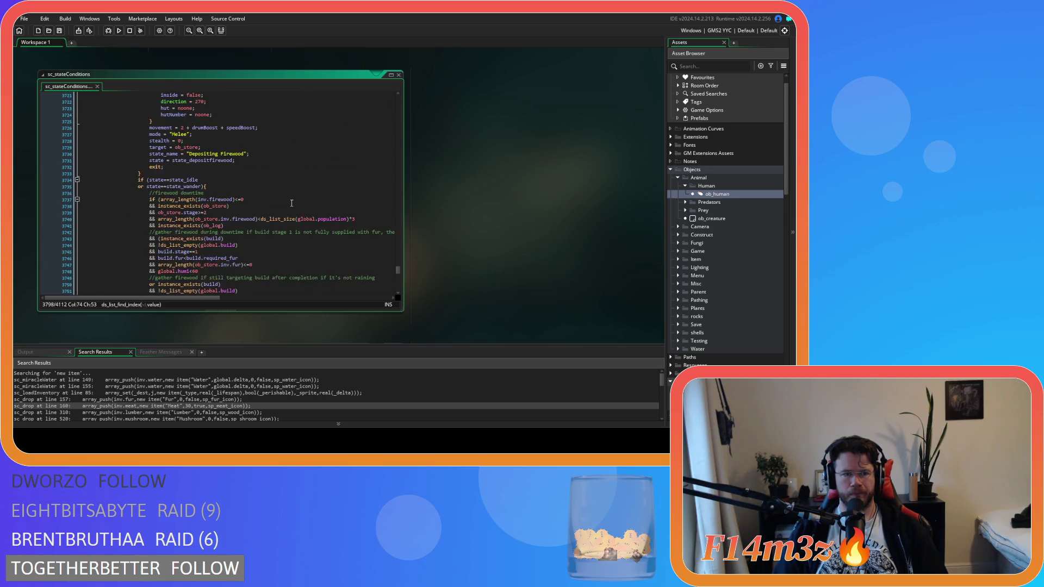
pyautogui.click(292, 203)
# - Find state_depositmeat in sc_stateConditions and review the Depositing Meat branch near line 2402
pyautogui.hotkey('ctrl', 'f')
pyautogui.write('state_depositmeat')
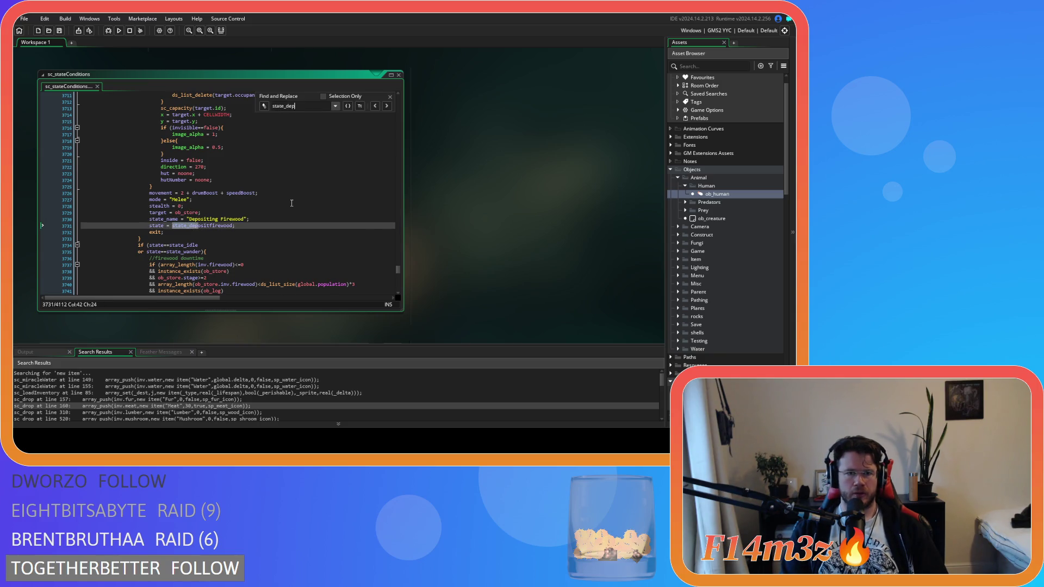
pyautogui.scroll(7, 292, 204)
pyautogui.click(181, 227)
pyautogui.click(186, 219)
pyautogui.scroll(12, 186, 218)
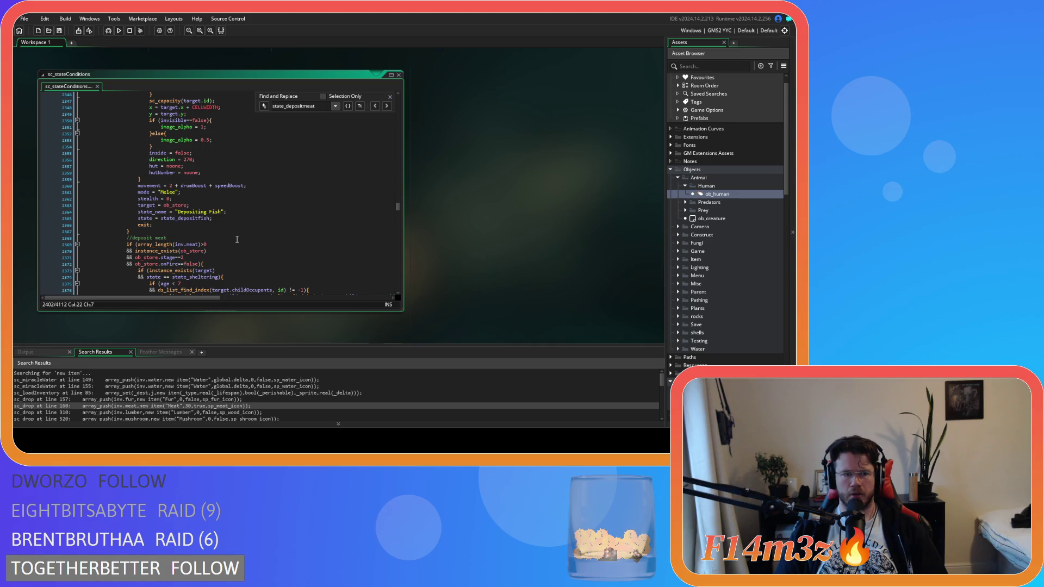
pyautogui.scroll(-1, 237, 239)
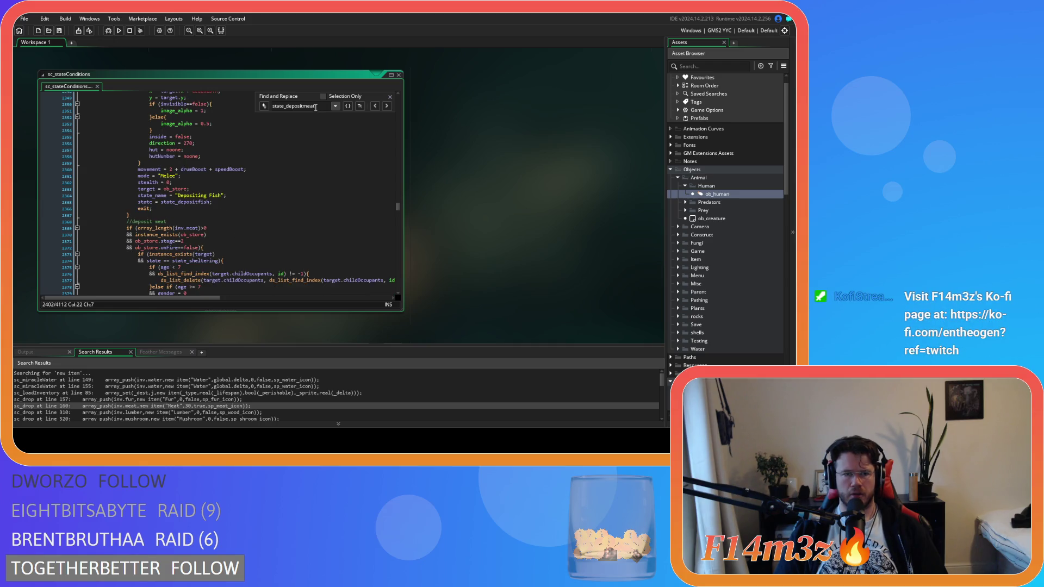
# - Compare branches by switching the search between state_depositfur and state_depositmeat
pyautogui.write('fur')
pyautogui.scroll(15, 251, 202)
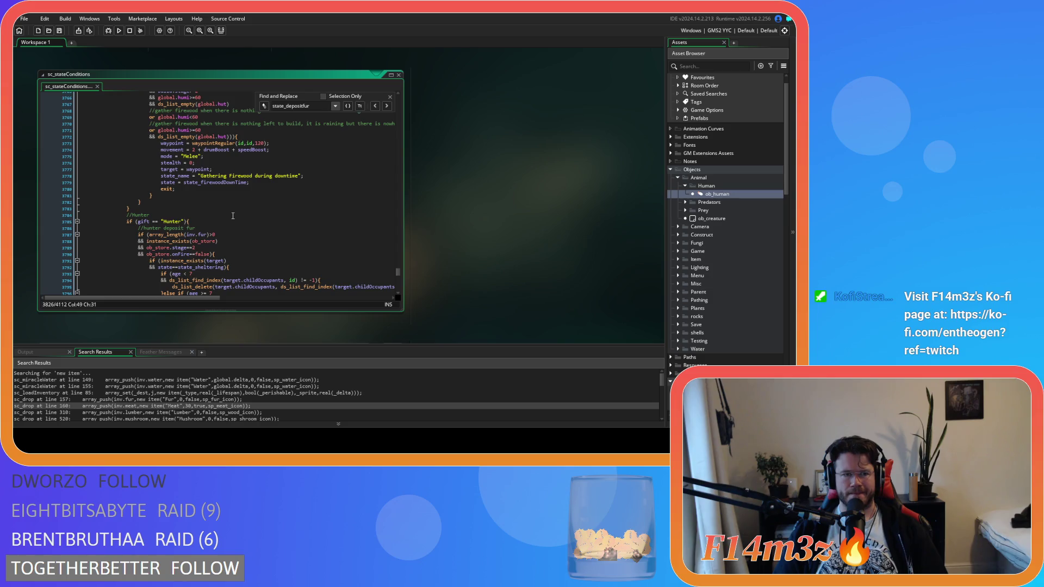
pyautogui.scroll(12, 233, 216)
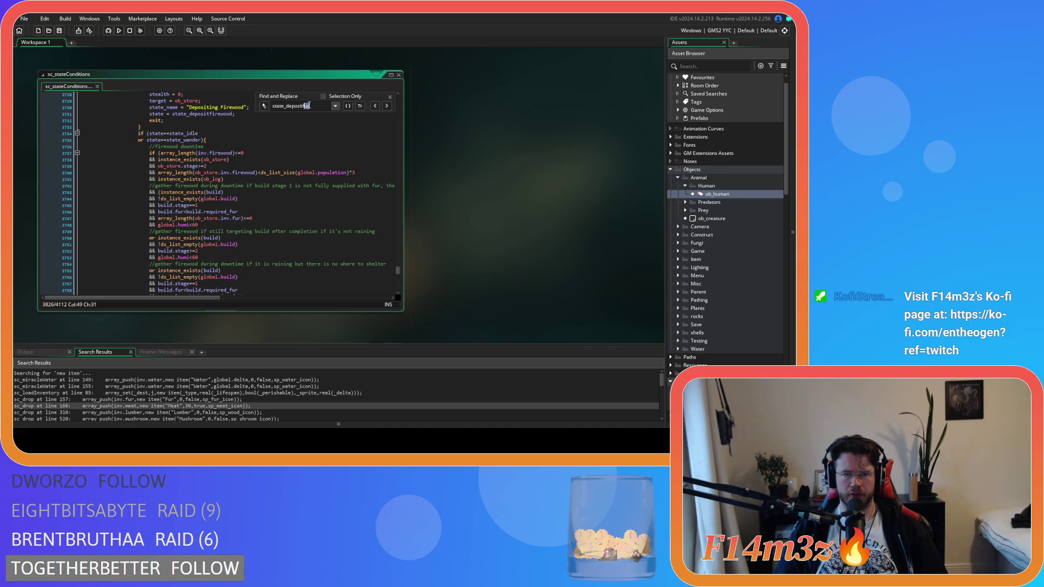
pyautogui.write('meat')
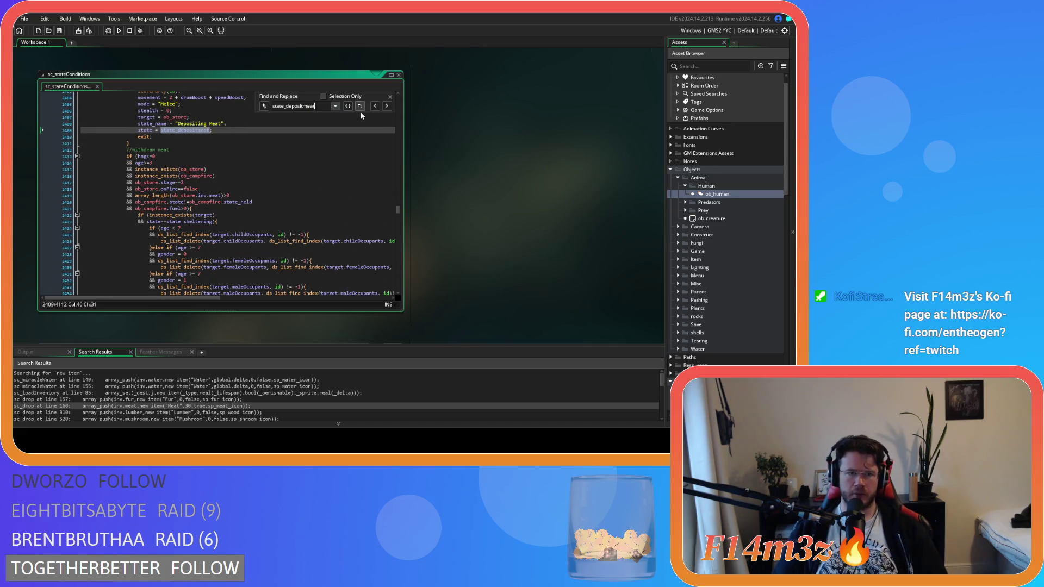
pyautogui.scroll(20, 310, 183)
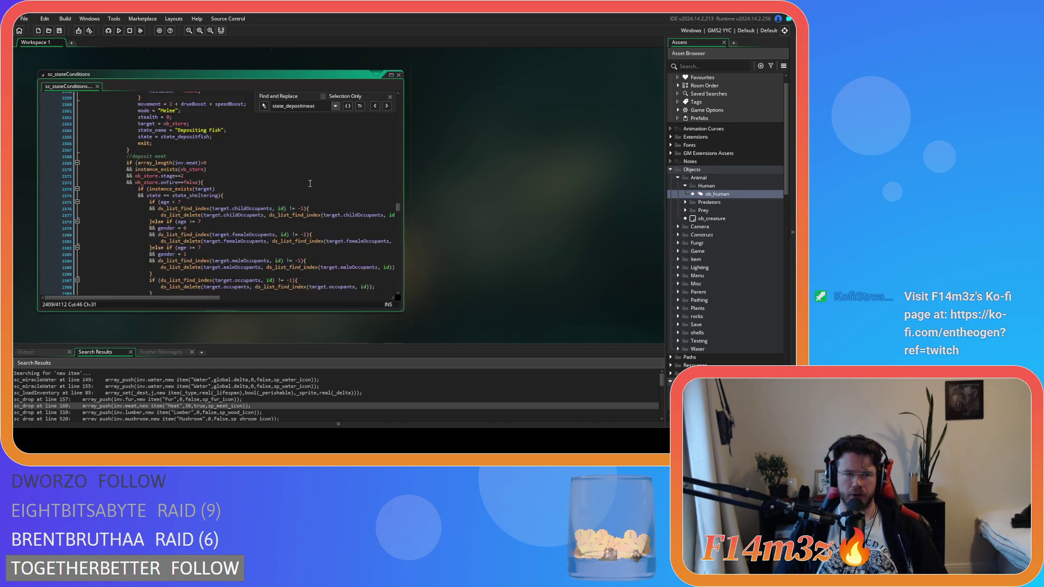
pyautogui.scroll(-7, 310, 184)
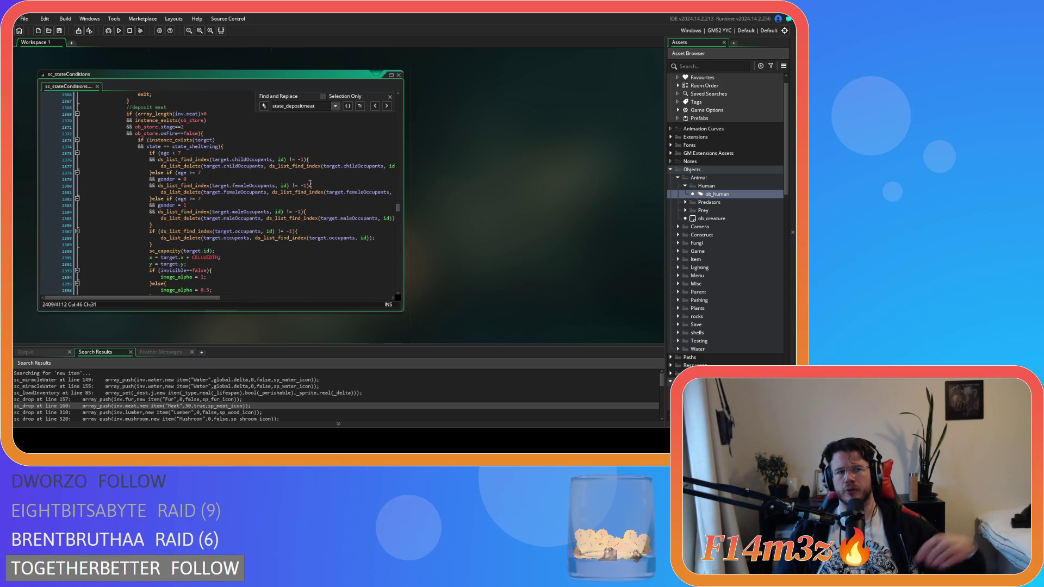
pyautogui.scroll(3, 271, 203)
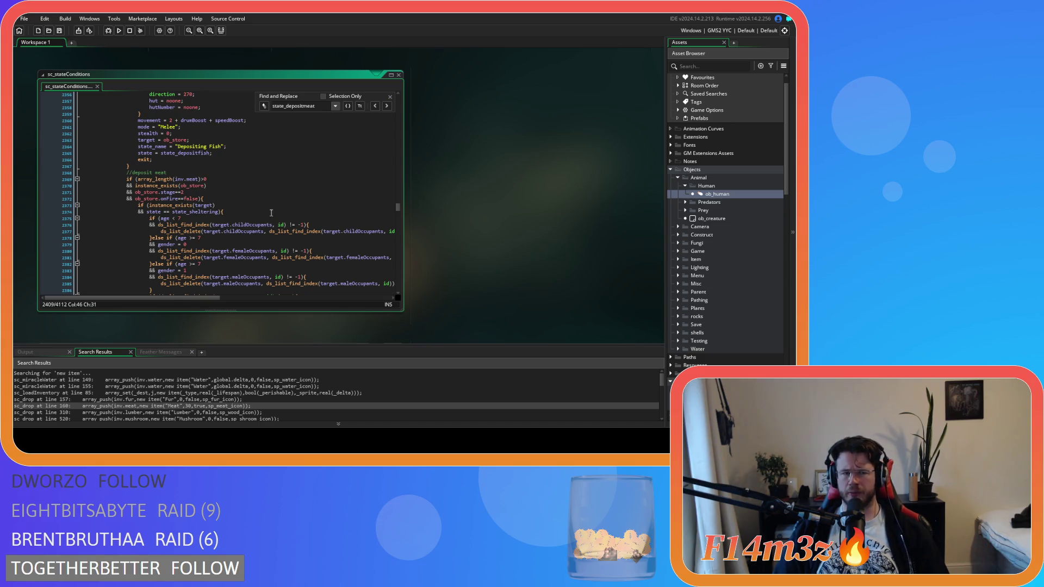
pyautogui.scroll(12, 272, 209)
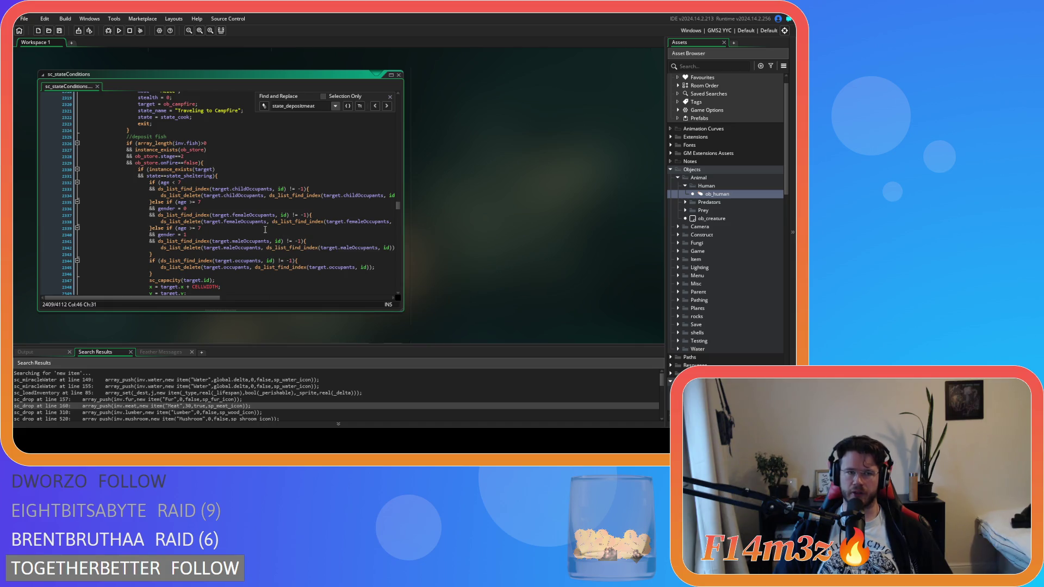
pyautogui.scroll(-20, 266, 229)
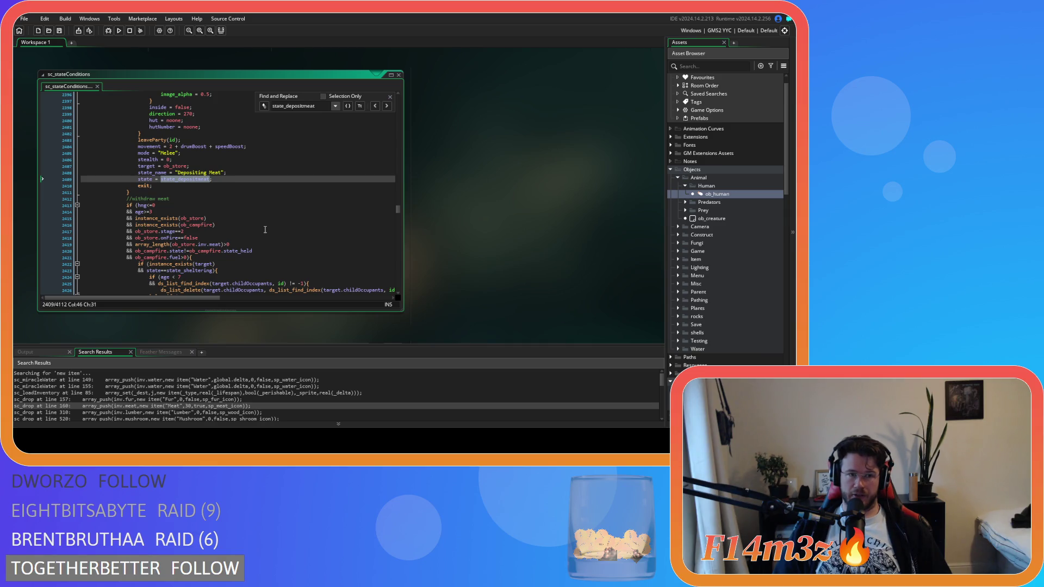
pyautogui.scroll(10, 266, 230)
pyautogui.scroll(-7, 266, 229)
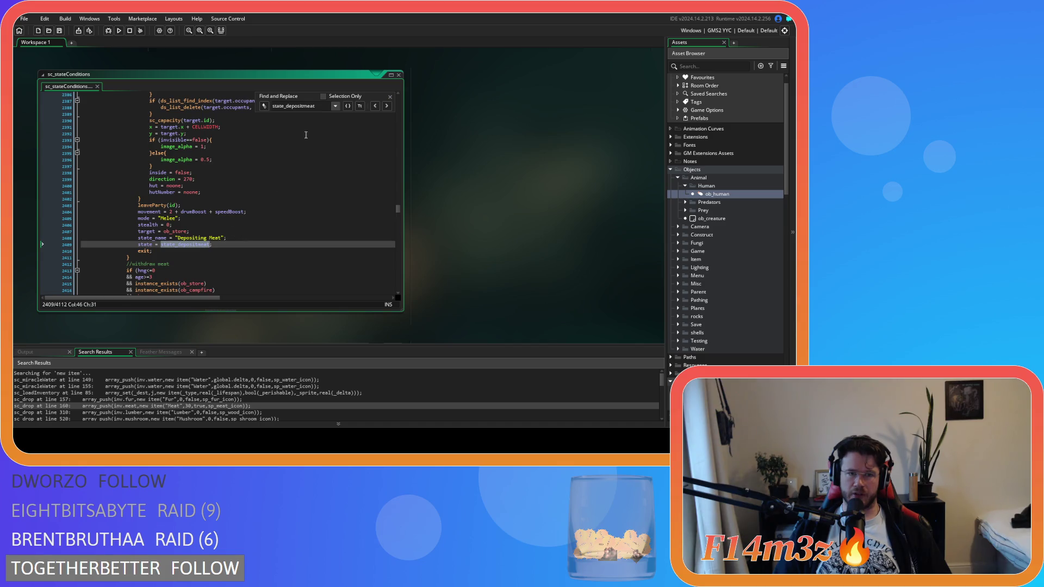
pyautogui.moveTo(320, 106); pyautogui.dragTo(303, 105)
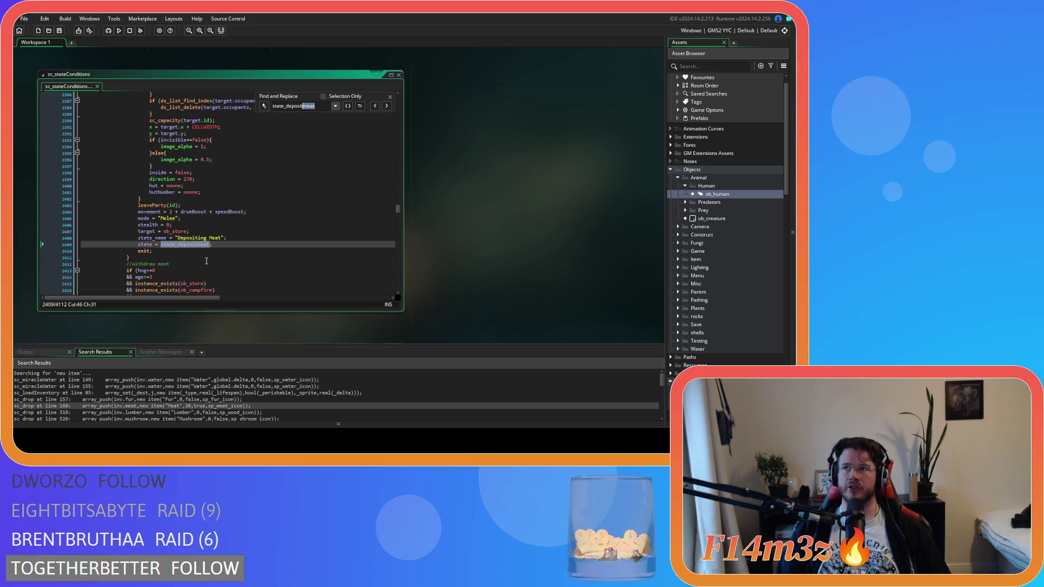
# - Search for state_depositfur and step through its matches to the Depositing Fur branch
pyautogui.write('fur')
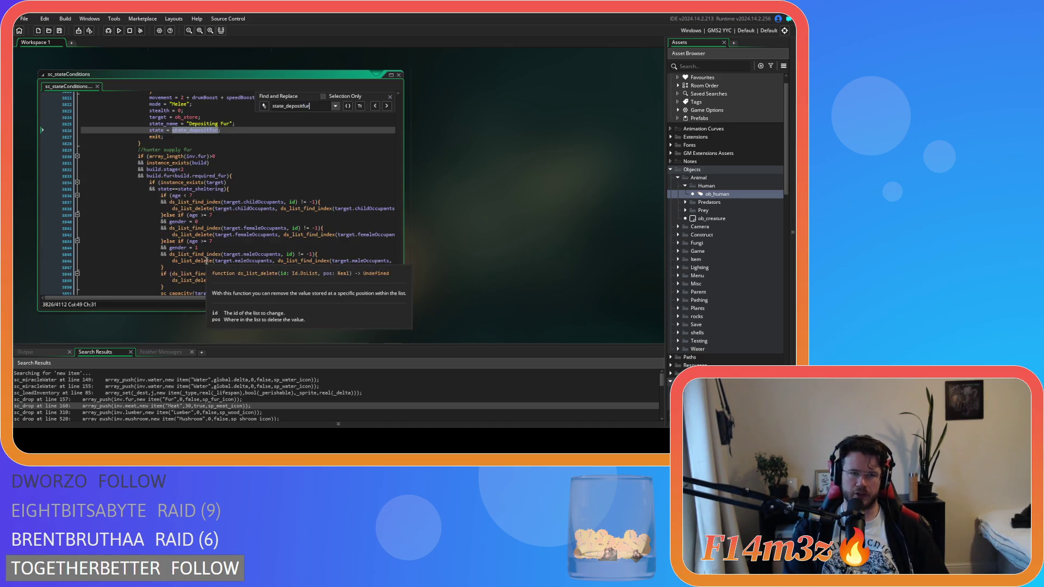
pyautogui.scroll(15, 252, 275)
pyautogui.scroll(-5, 314, 207)
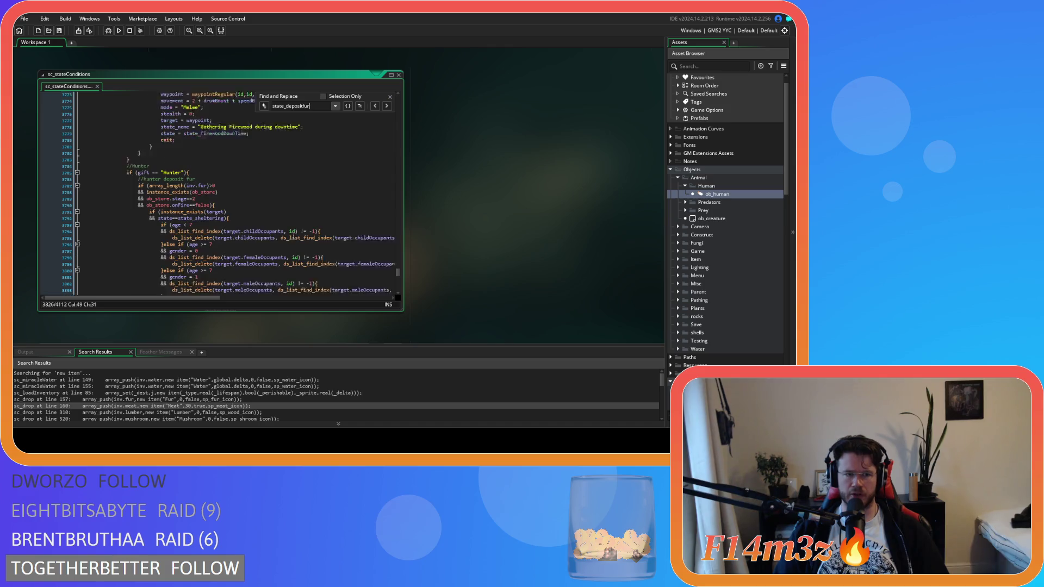
pyautogui.click(375, 105)
pyautogui.scroll(10, 358, 204)
pyautogui.scroll(-4, 358, 205)
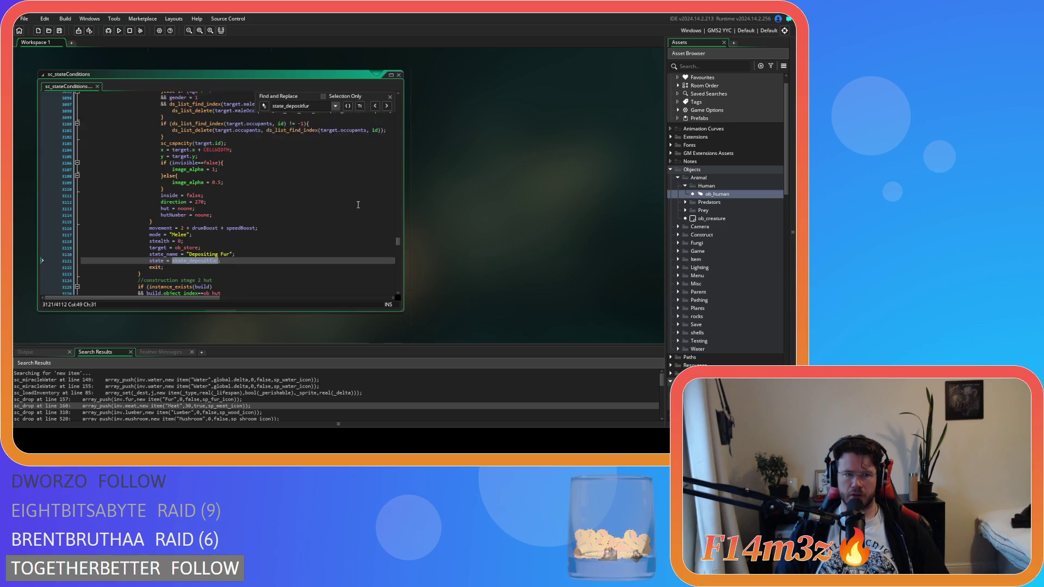
pyautogui.click(387, 106)
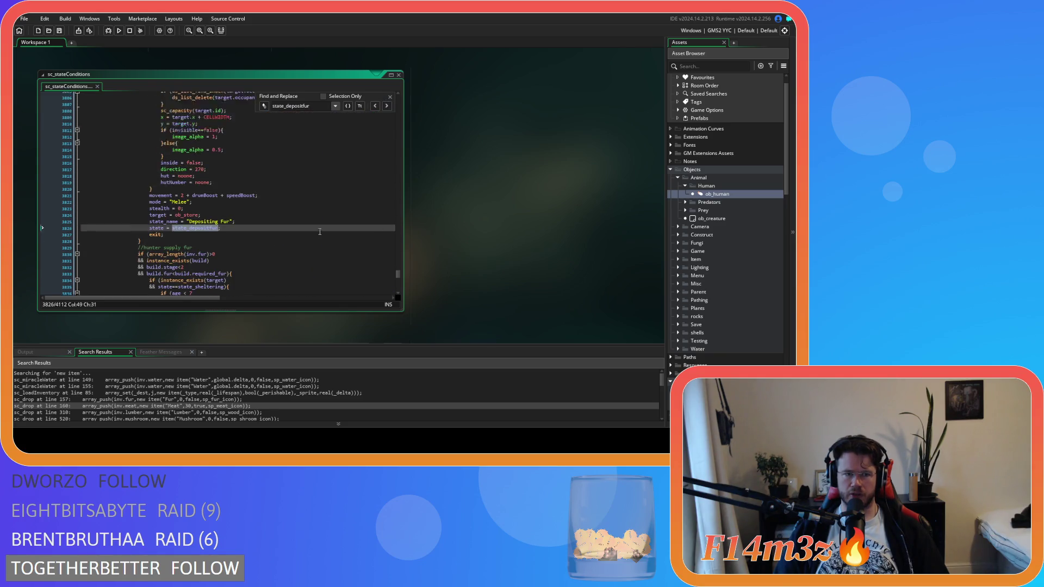
pyautogui.scroll(-12, 303, 248)
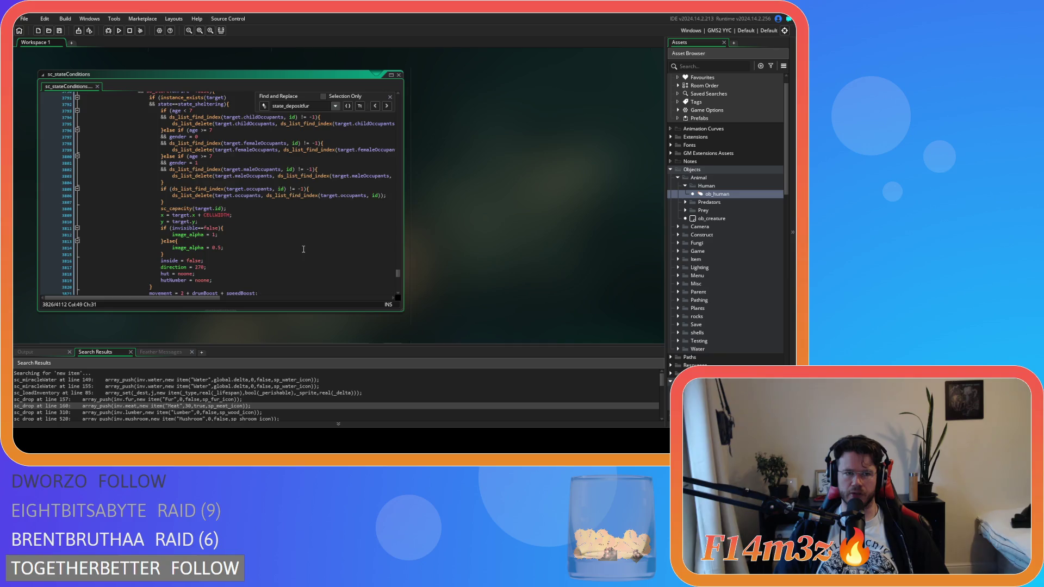
# - Paste leaveParty(id); after the closing brace in the Depositing Fur and Supplying Fur branches
pyautogui.click(176, 172)
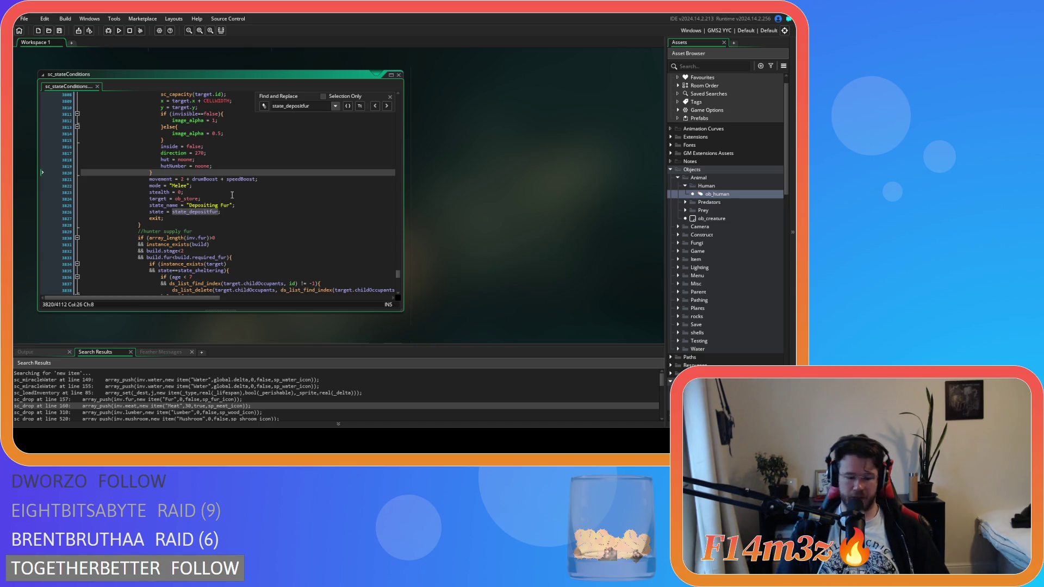
pyautogui.hotkey('ctrl', 'v')
pyautogui.scroll(-12, 244, 207)
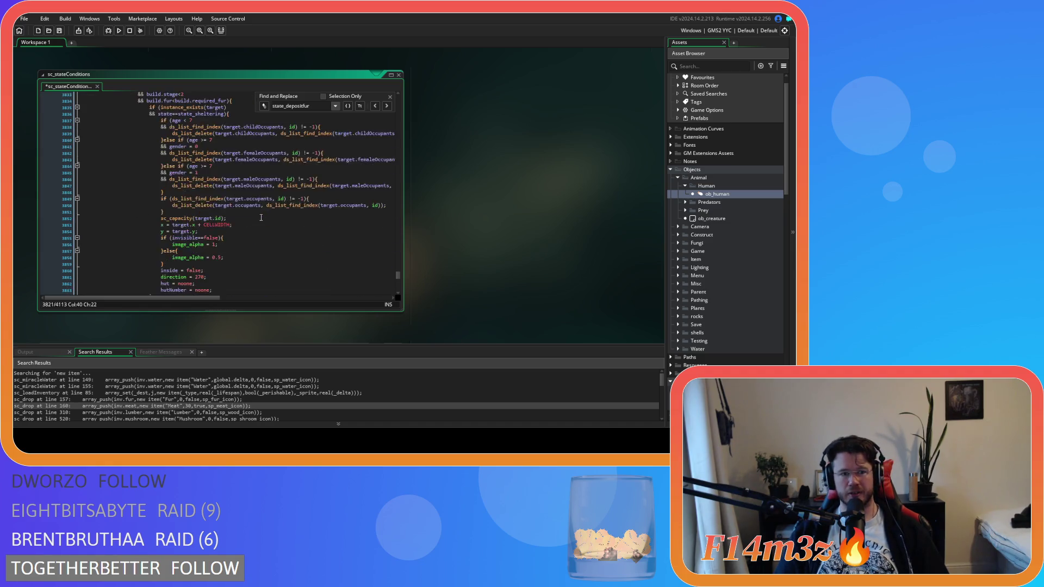
pyautogui.click(245, 214)
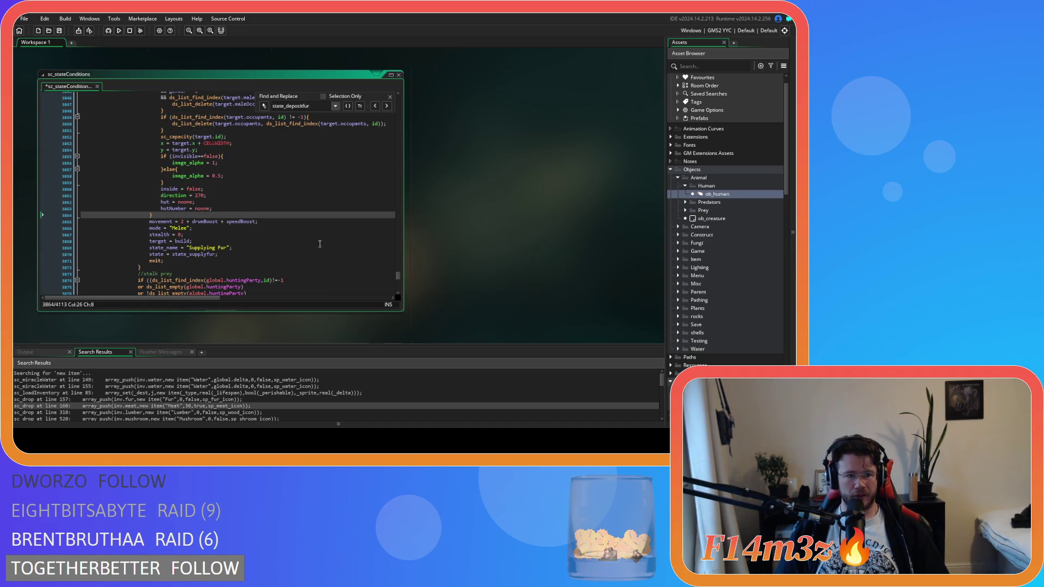
pyautogui.hotkey('ctrl', 'v')
# - Save the sc_stateConditions script and close the Find bar
pyautogui.hotkey('ctrl', 's')
pyautogui.scroll(9, 319, 242)
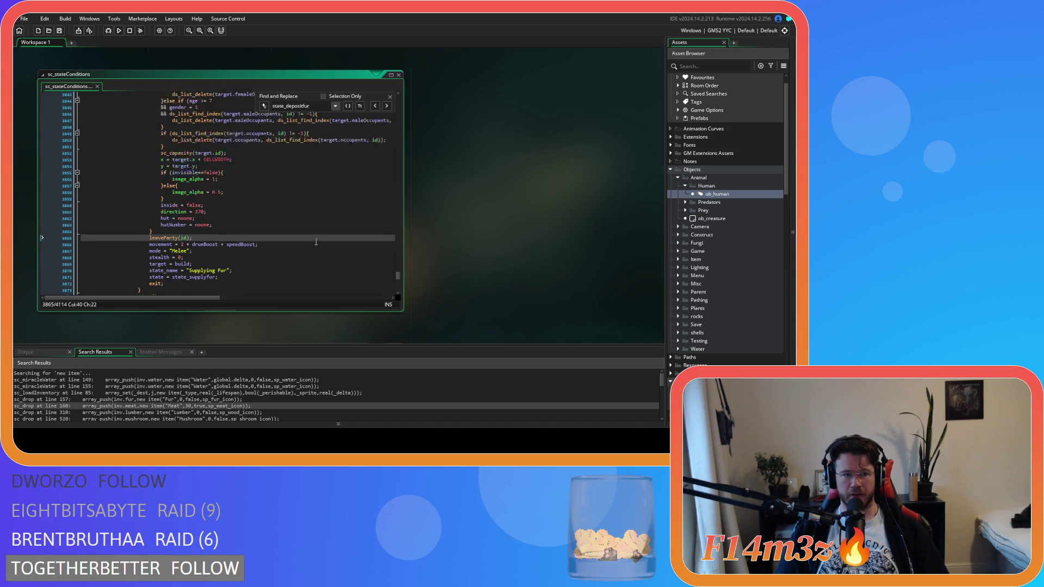
pyautogui.scroll(3, 194, 244)
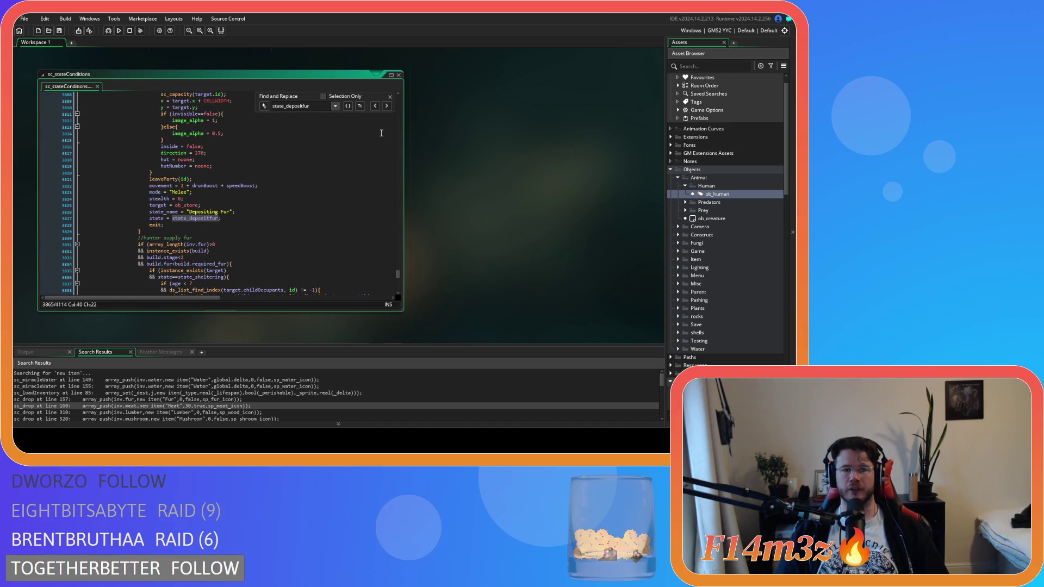
pyautogui.click(390, 97)
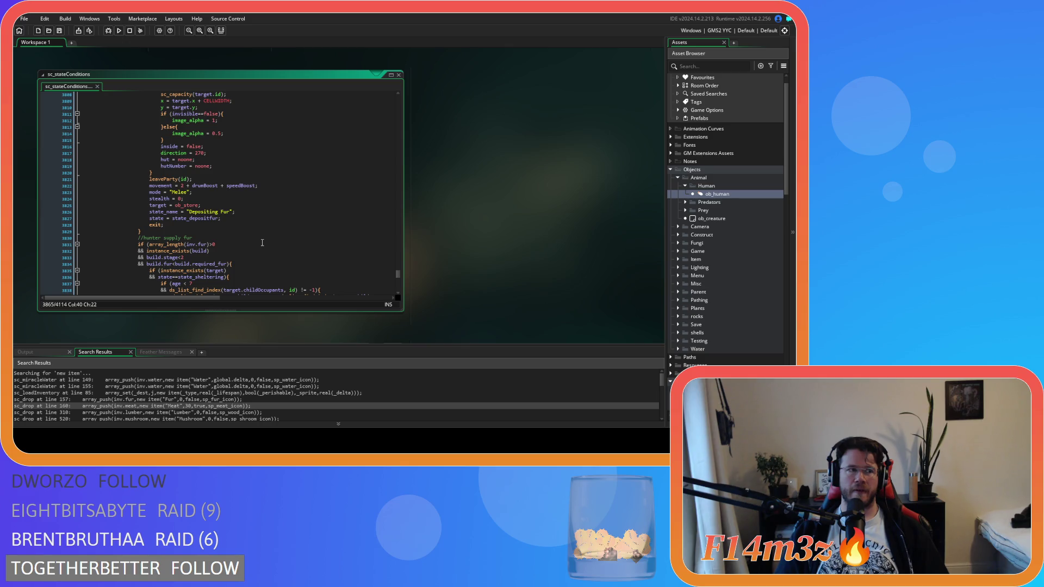
pyautogui.scroll(-6, 262, 242)
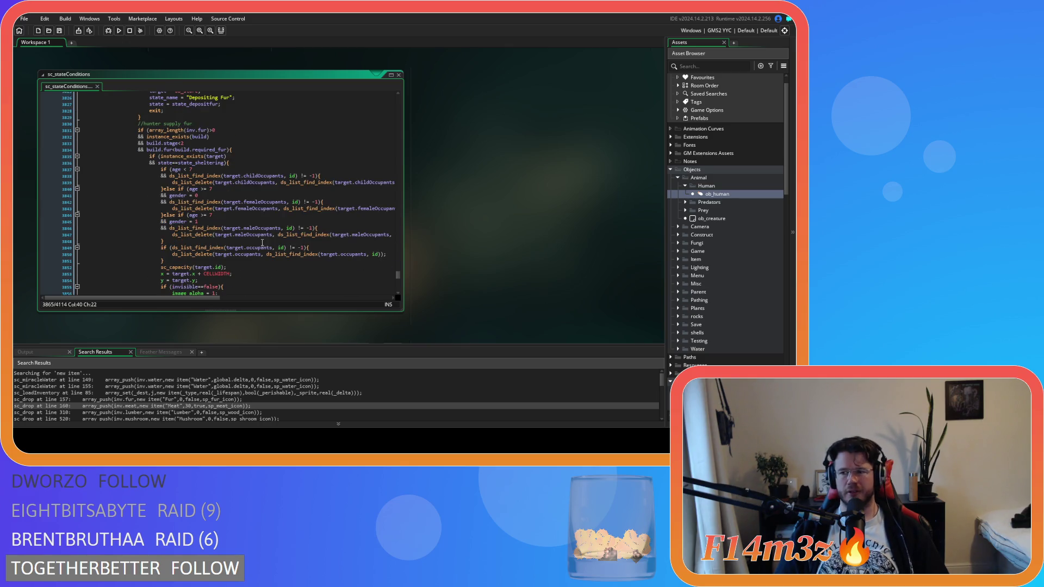
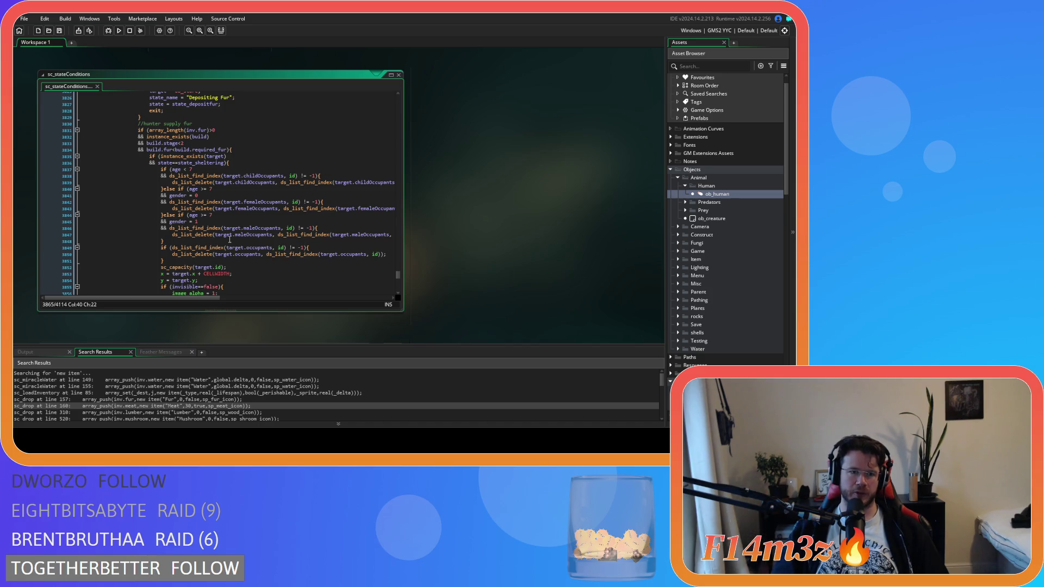
# - Delete the leaveParty(id); line from the fur-depositing state code
pyautogui.click(247, 293)
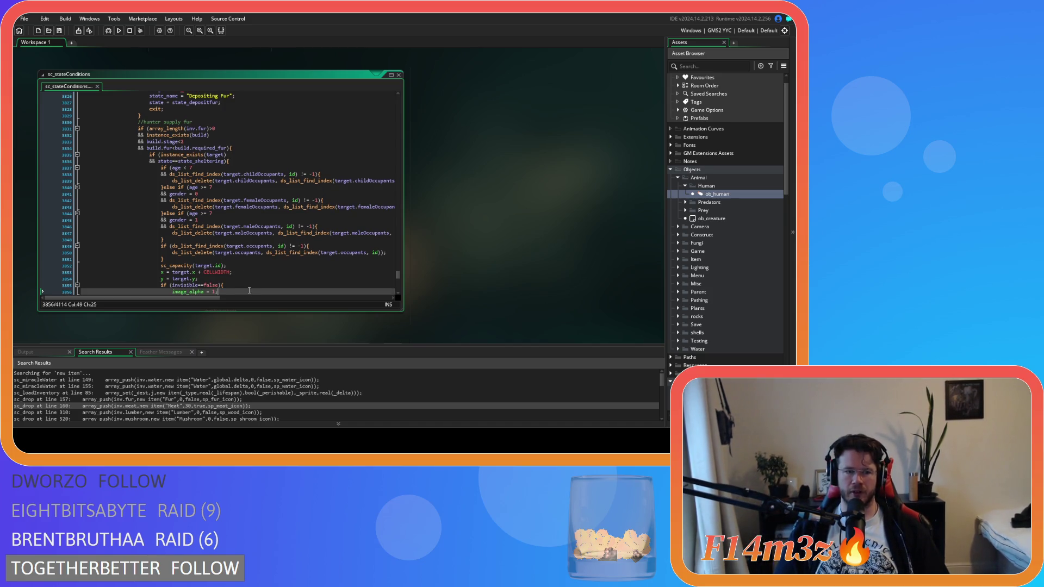
pyautogui.scroll(-5, 261, 270)
pyautogui.scroll(5, 261, 270)
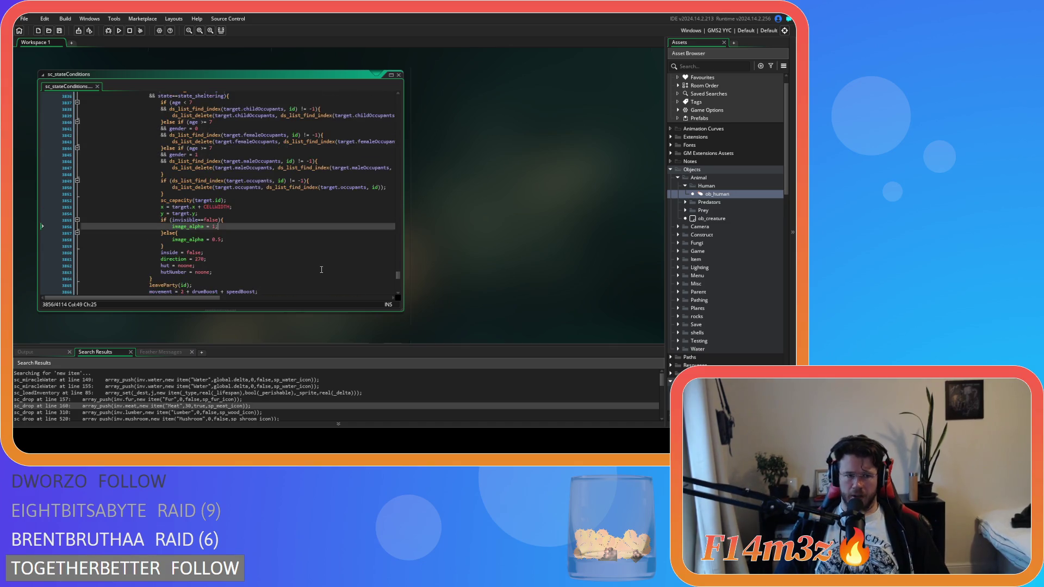
pyautogui.scroll(5, 457, 270)
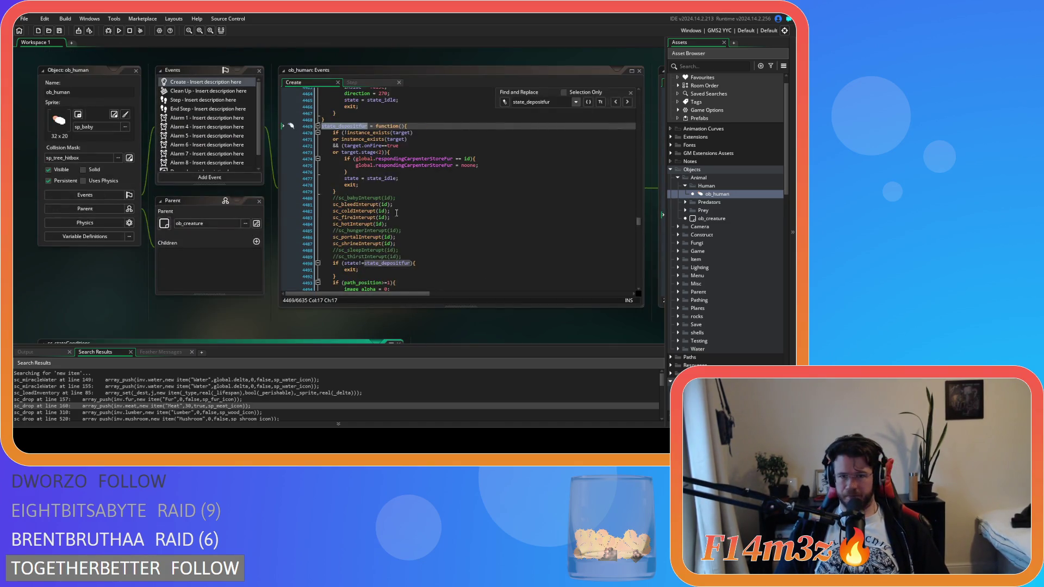
pyautogui.scroll(-5, 447, 201)
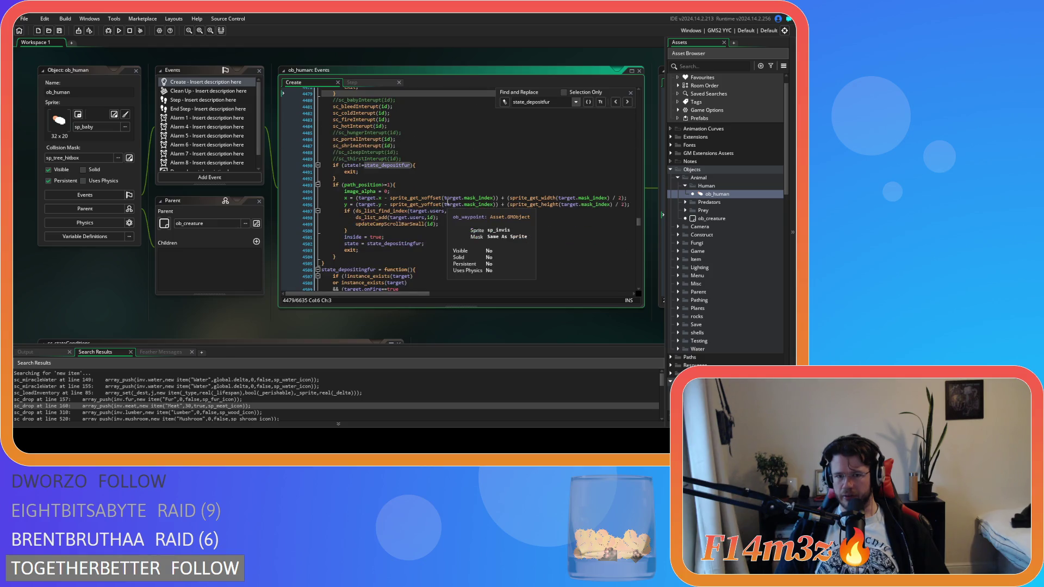
pyautogui.scroll(-10, 448, 201)
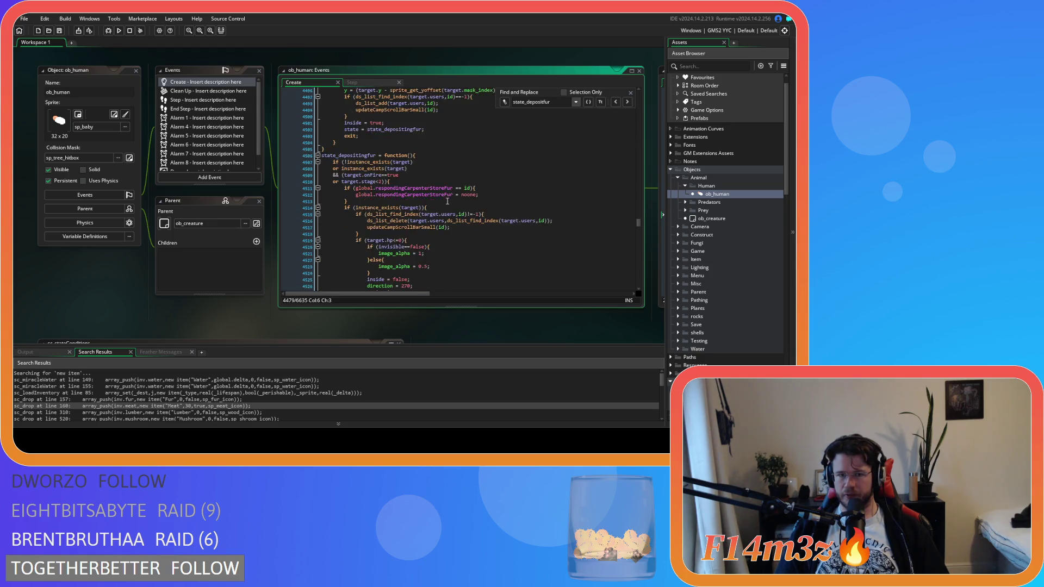
pyautogui.scroll(-7, 448, 201)
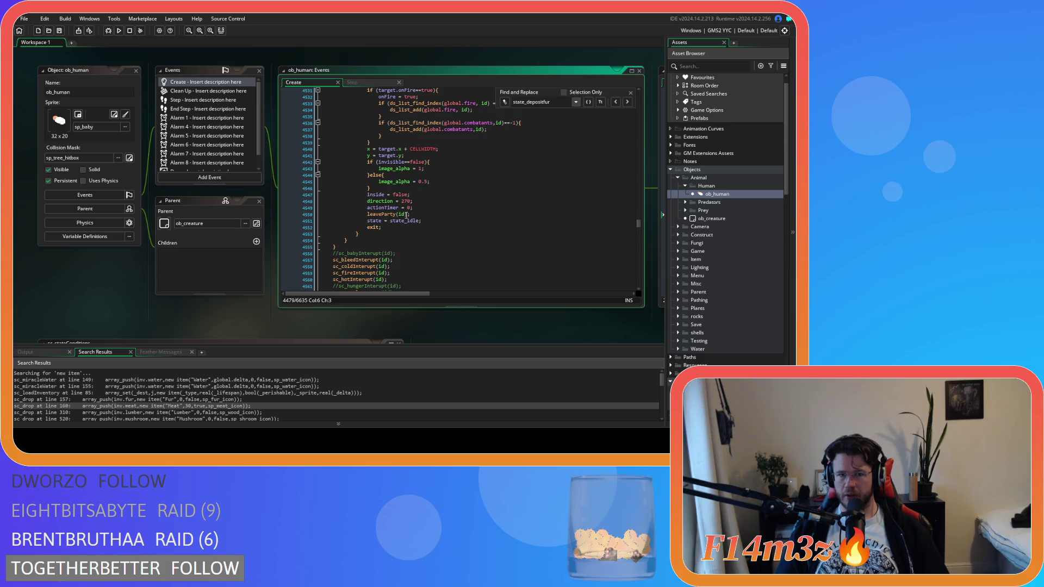
pyautogui.click(295, 214)
pyautogui.press('BackSpace')
# - Review the sc_stateConditions script code around line 3820
pyautogui.scroll(-5, 240, 283)
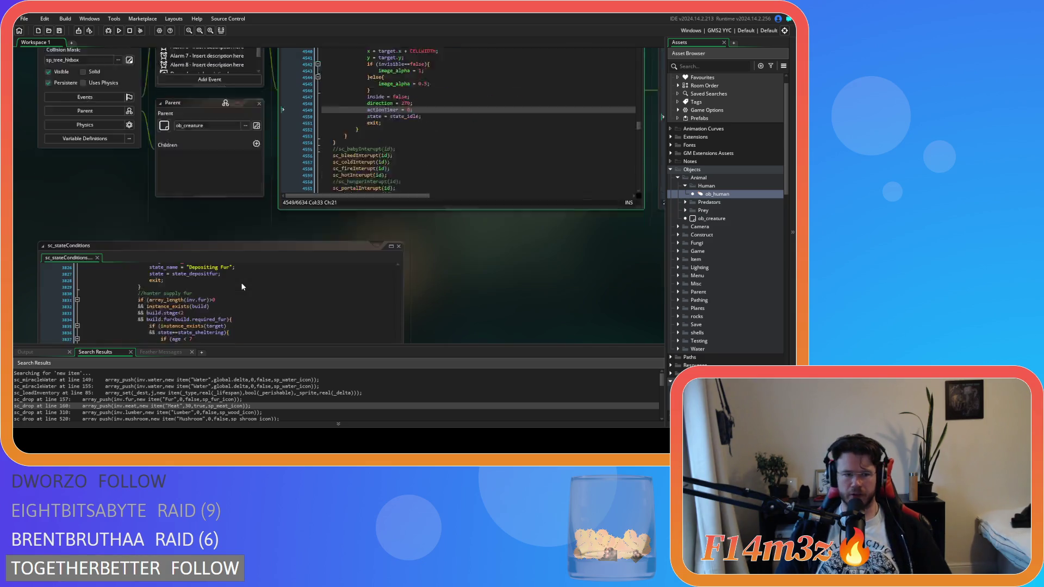
pyautogui.click(312, 238)
pyautogui.scroll(10, 312, 238)
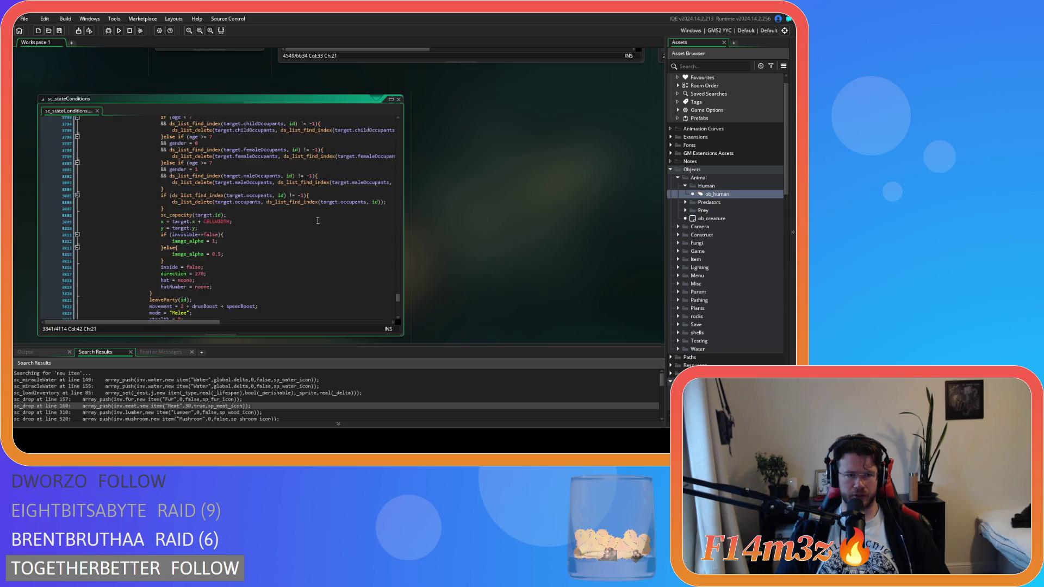
pyautogui.scroll(-10, 312, 237)
pyautogui.scroll(6, 312, 237)
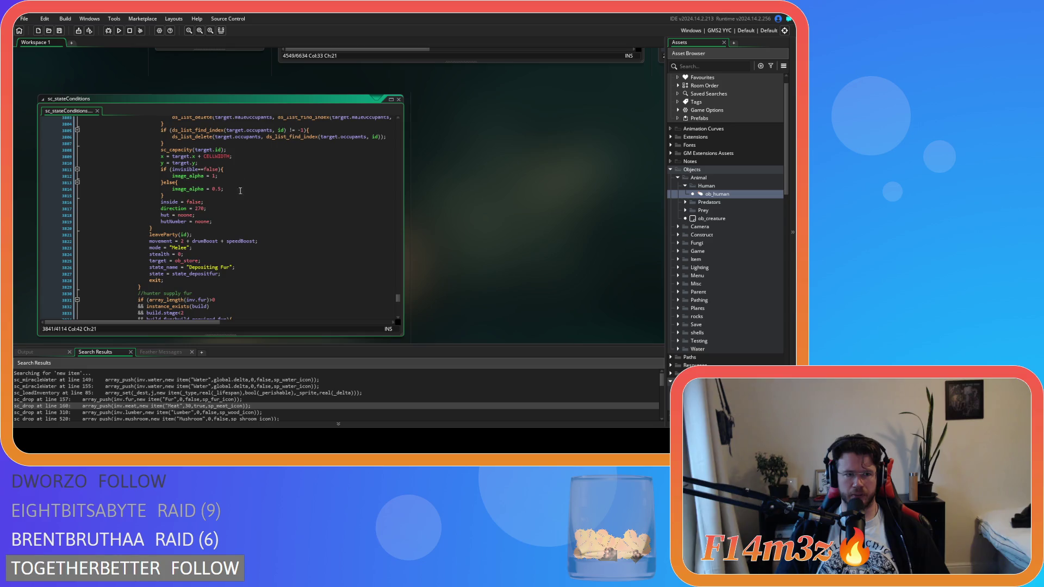
pyautogui.scroll(-2, 240, 189)
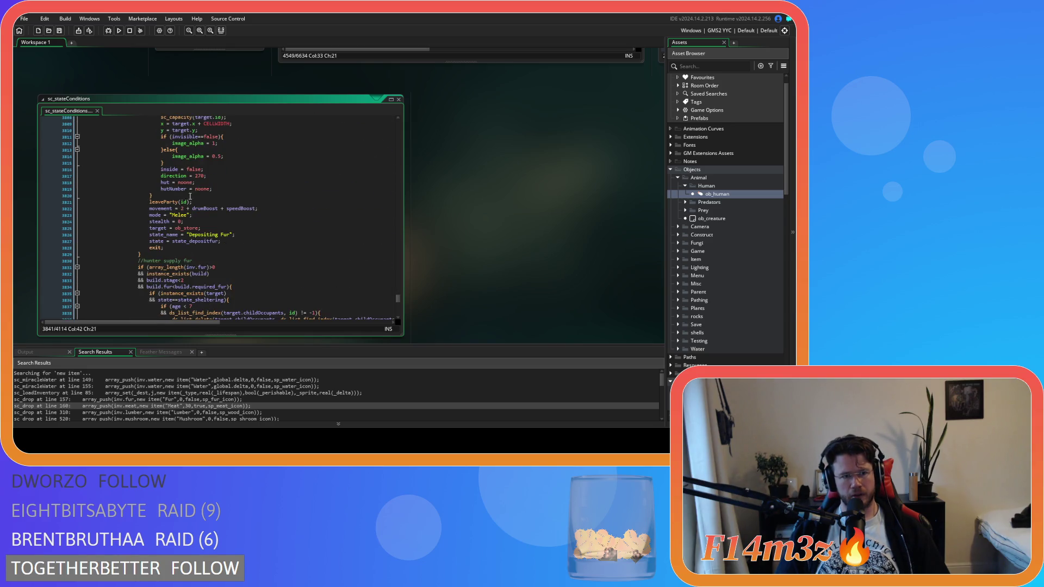
pyautogui.click(193, 196)
pyautogui.scroll(-10, 193, 196)
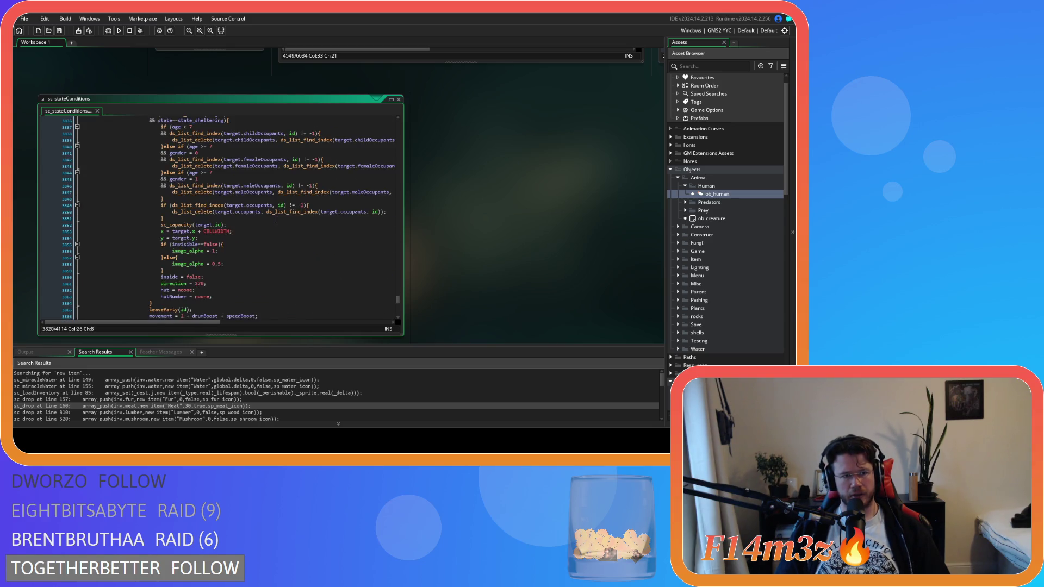
pyautogui.scroll(-3, 276, 219)
pyautogui.scroll(5, 234, 245)
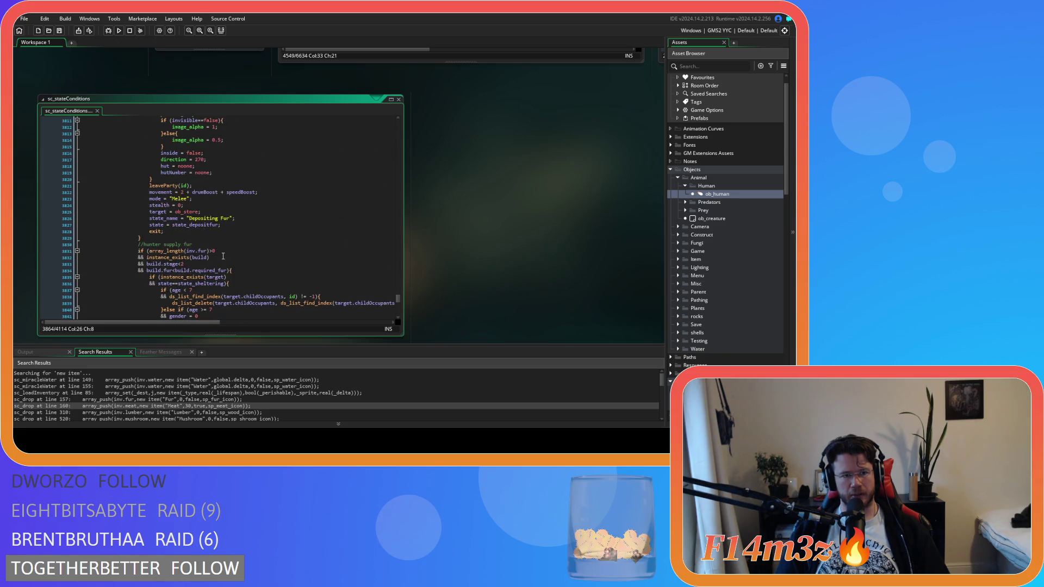
pyautogui.scroll(-10, 258, 237)
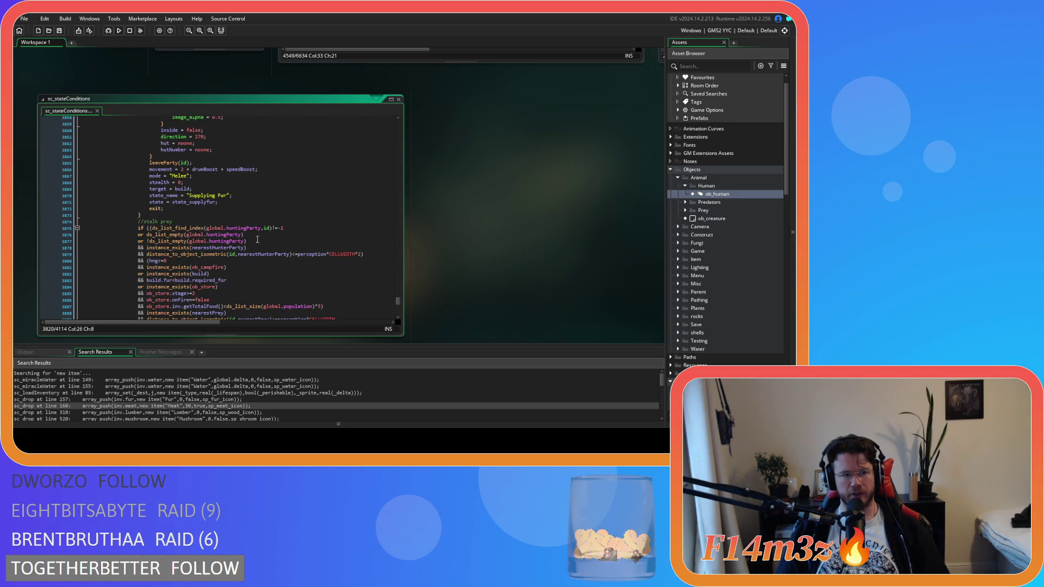
pyautogui.scroll(5, 469, 276)
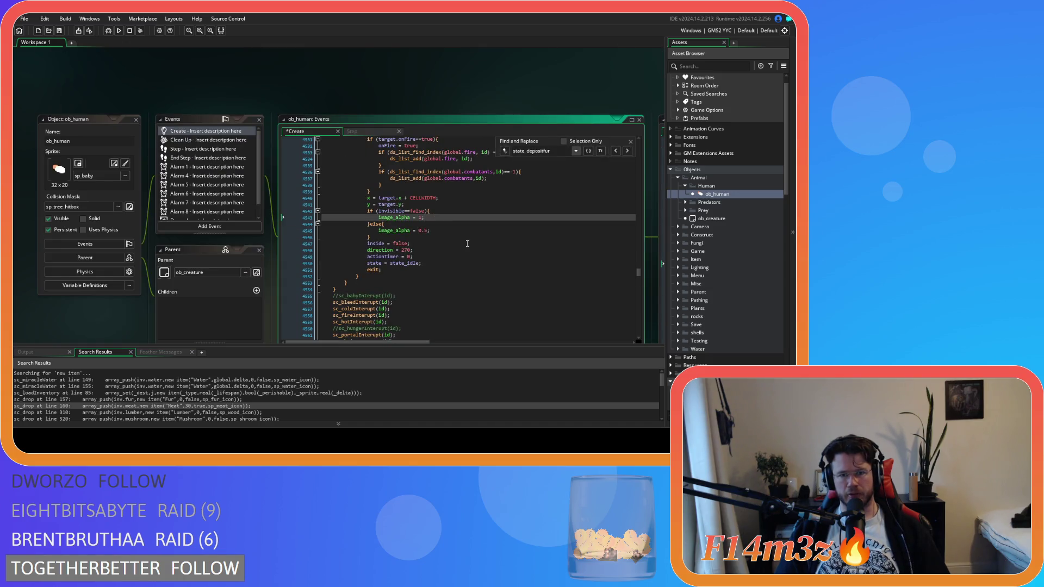
# - Search the Create event for supplyfur and jump to the state_supplyfur match on line 2130
pyautogui.scroll(-4, 419, 234)
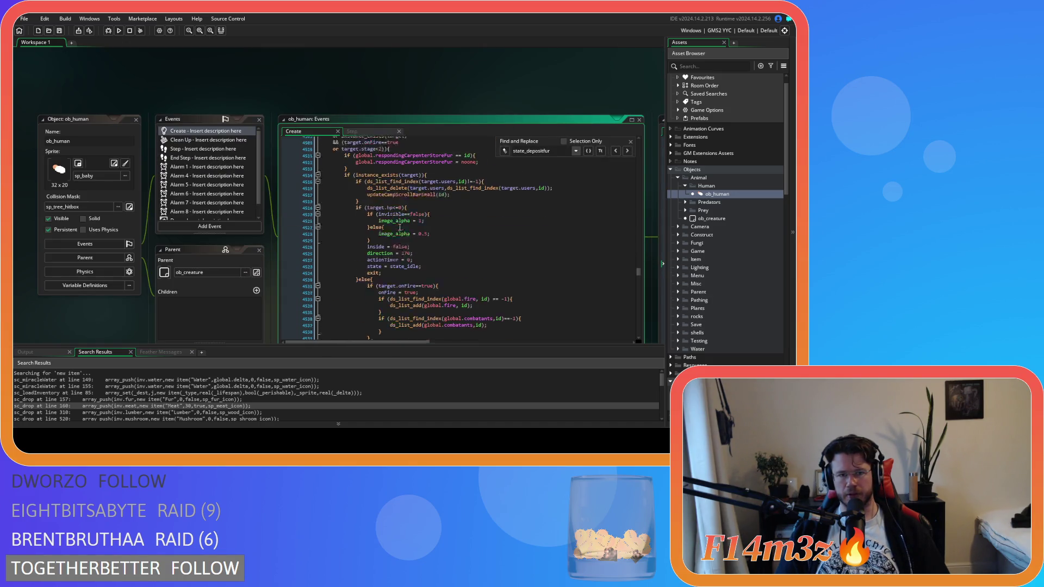
pyautogui.scroll(-3, 458, 210)
pyautogui.press('BackSpace')
pyautogui.press('BackSpace')
pyautogui.press('BackSpace')
pyautogui.write('supply')
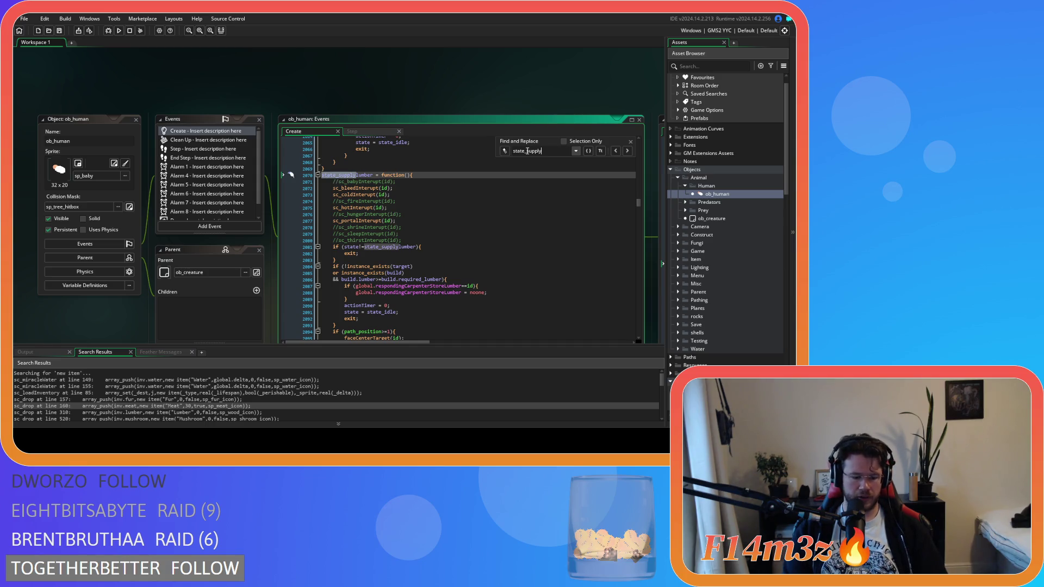
pyautogui.write('fur')
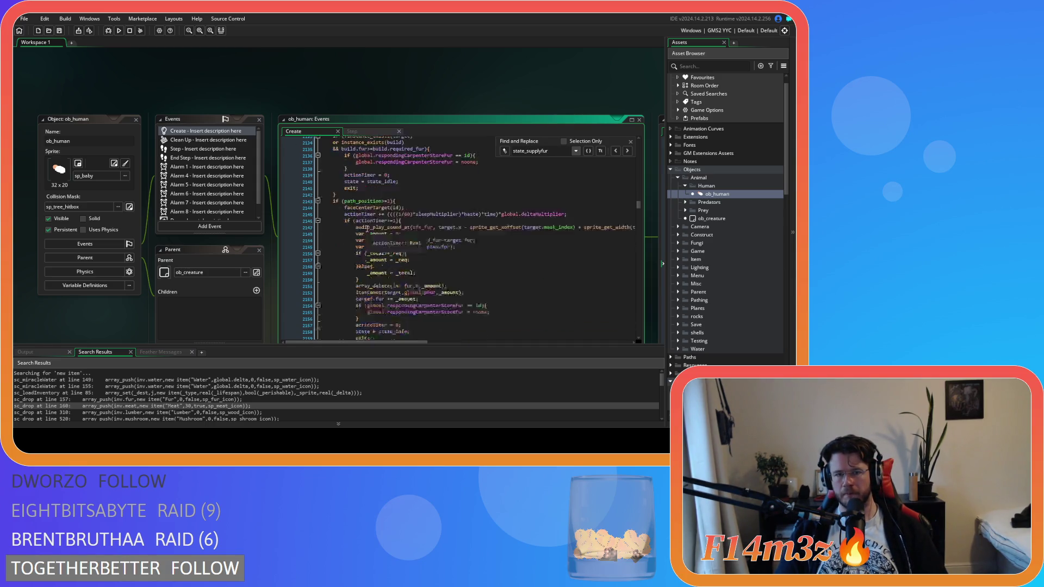
pyautogui.scroll(-10, 368, 229)
pyautogui.scroll(-5, 438, 236)
pyautogui.scroll(-10, 437, 236)
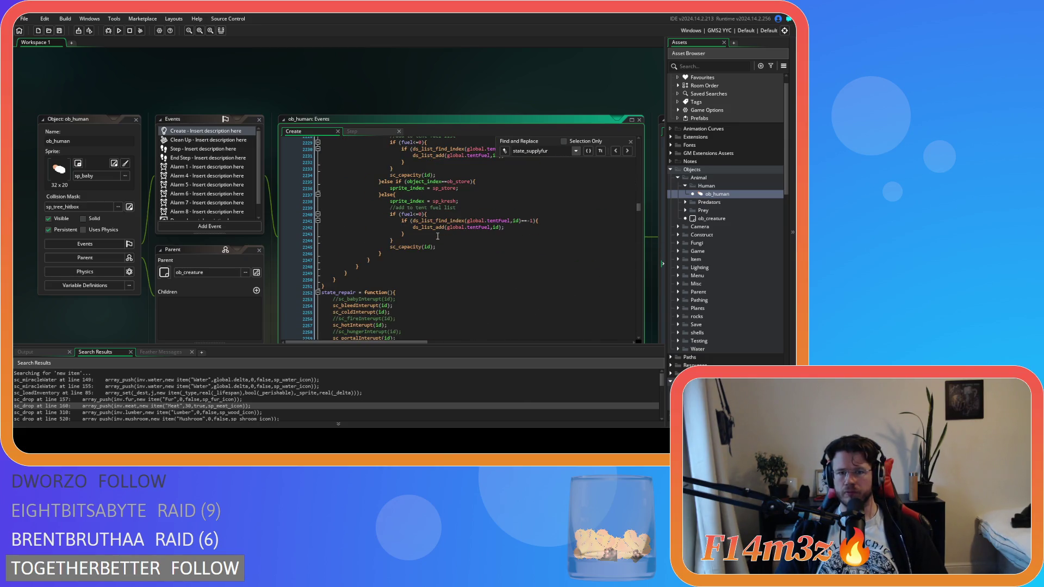
pyautogui.scroll(9, 464, 255)
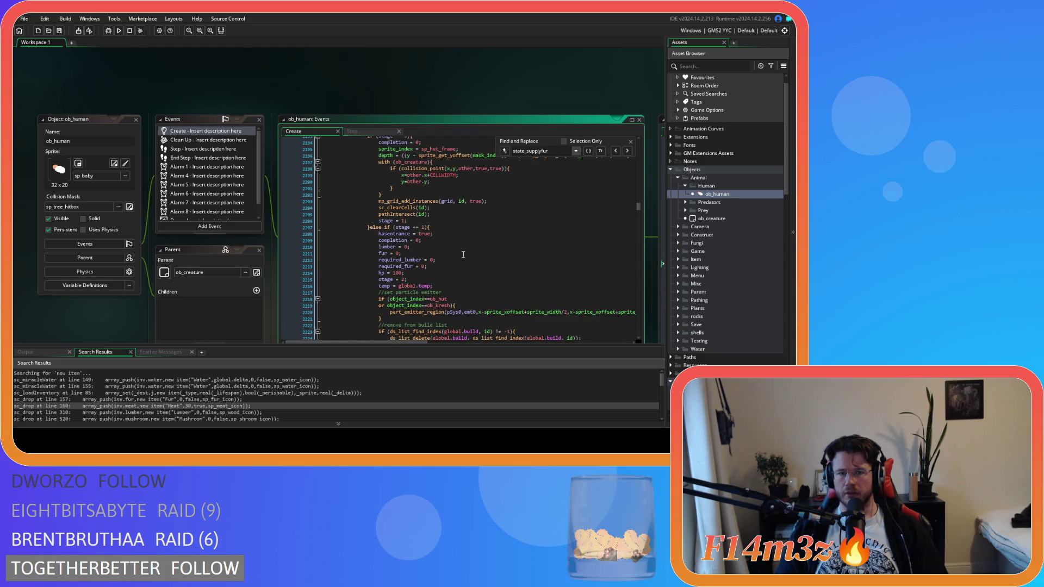
pyautogui.scroll(4, 463, 255)
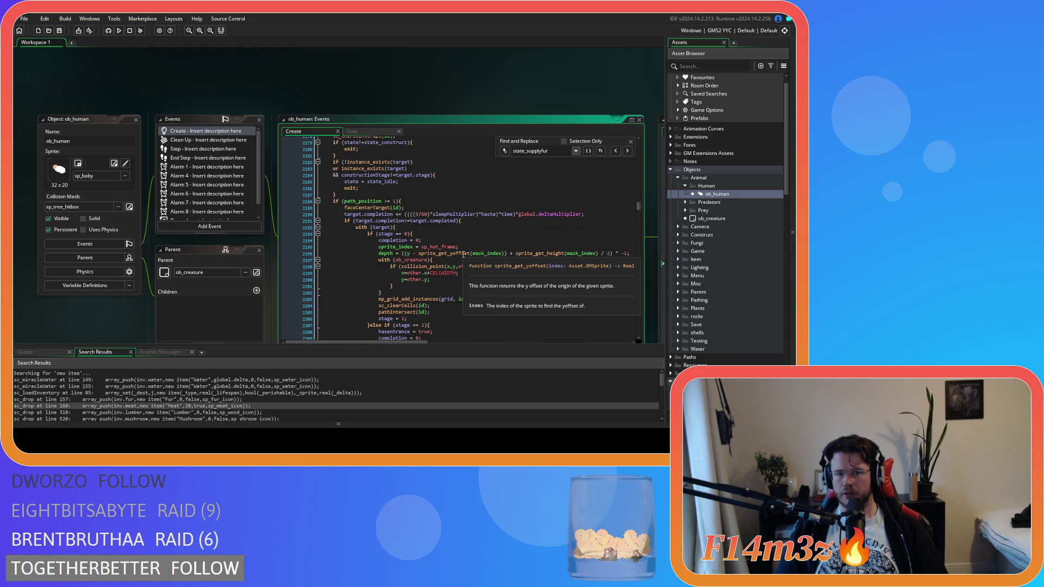
pyautogui.scroll(2, 464, 254)
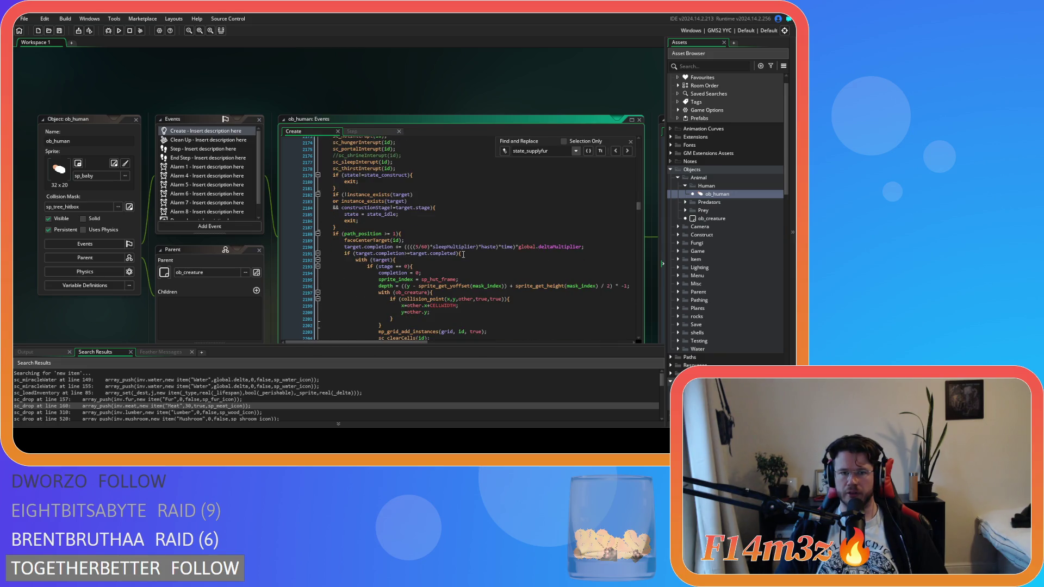
pyautogui.scroll(7, 463, 255)
pyautogui.press('Return')
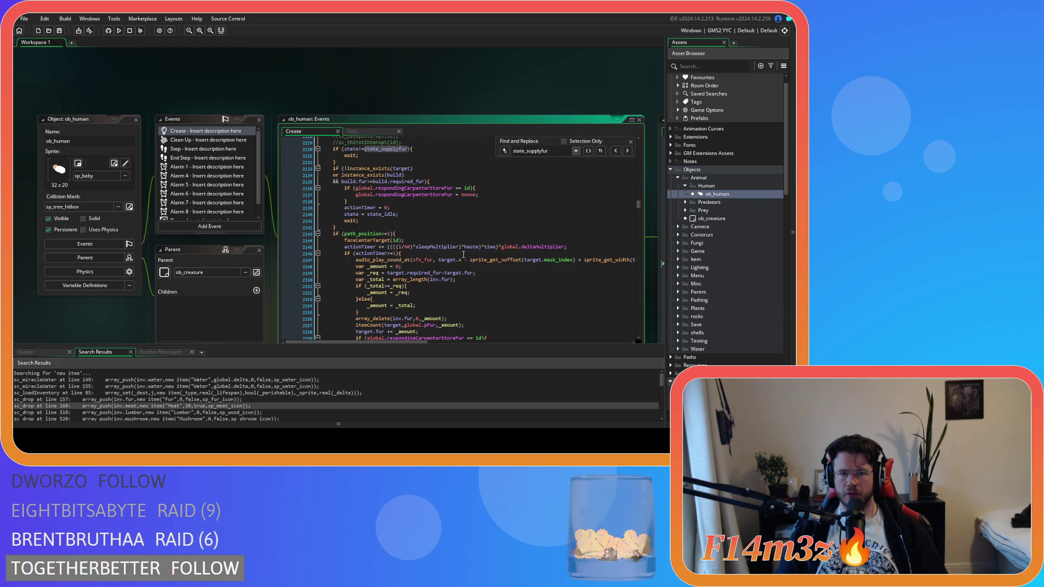
# - Review the state_supplyfur code down to line 2262, then close the search
pyautogui.scroll(-2, 463, 254)
pyautogui.scroll(-7, 464, 254)
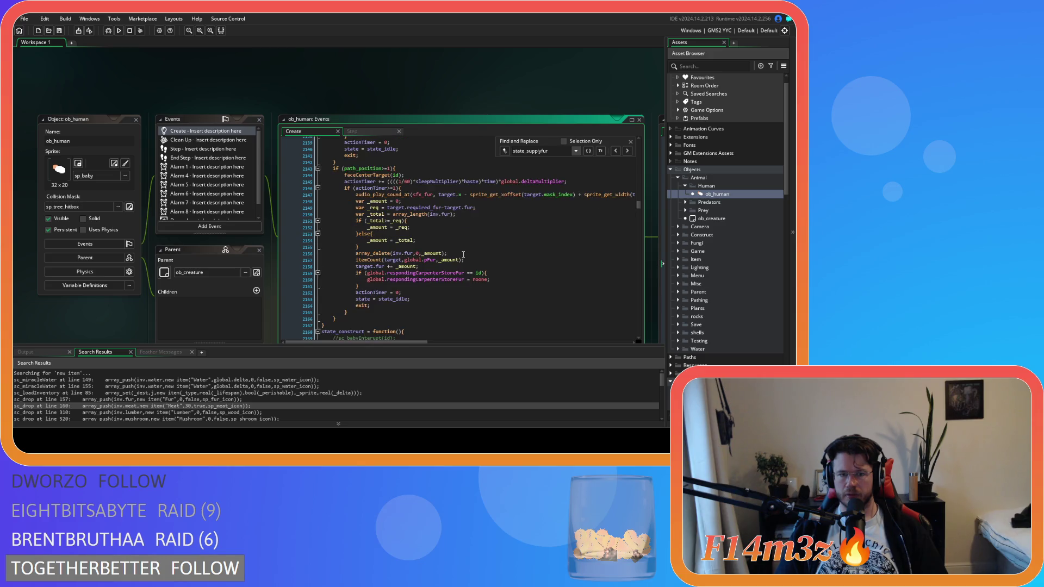
pyautogui.scroll(-10, 463, 255)
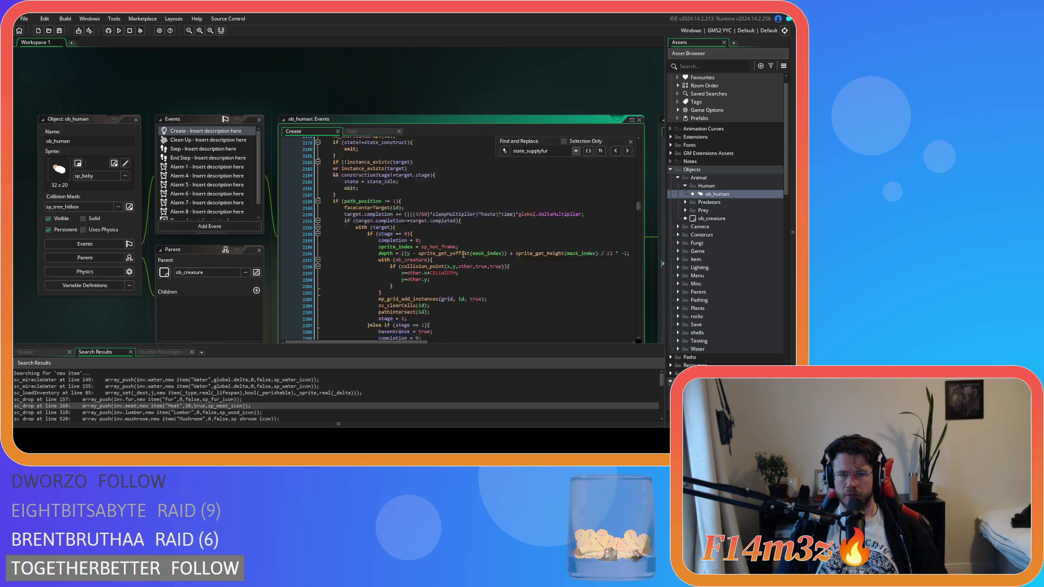
pyautogui.scroll(-12, 463, 254)
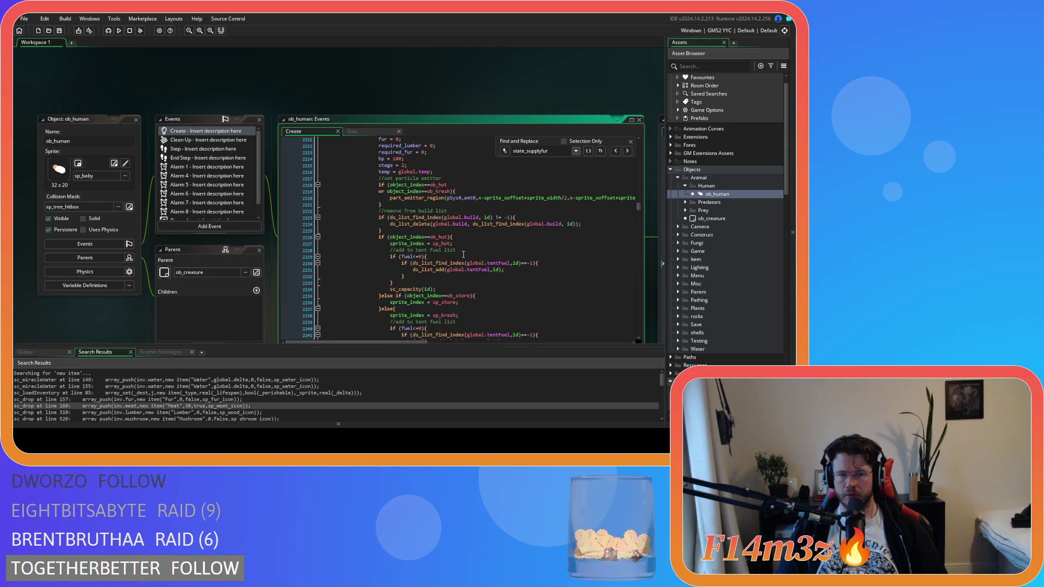
pyautogui.scroll(-8, 464, 255)
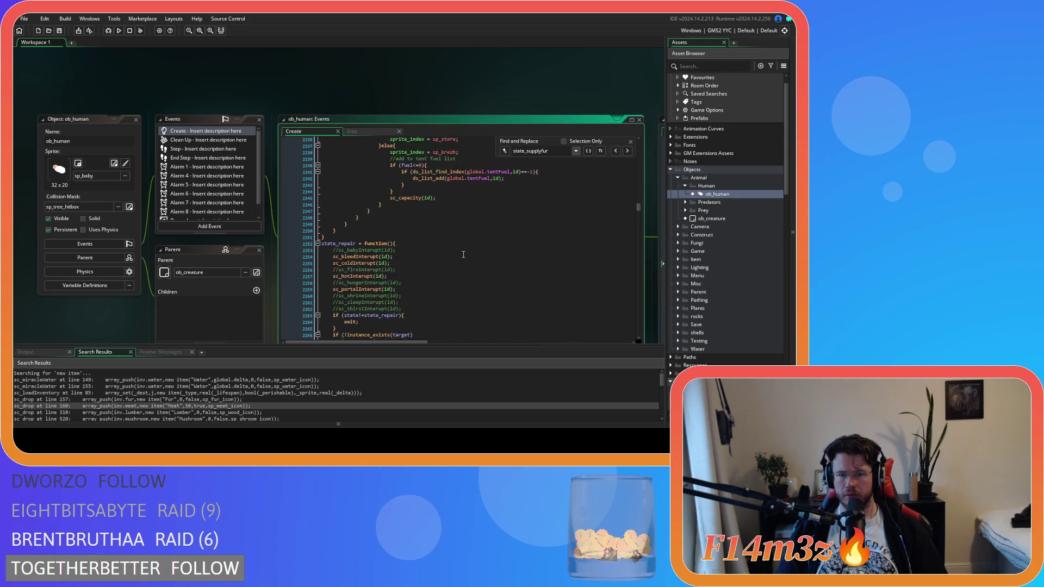
pyautogui.click(460, 227)
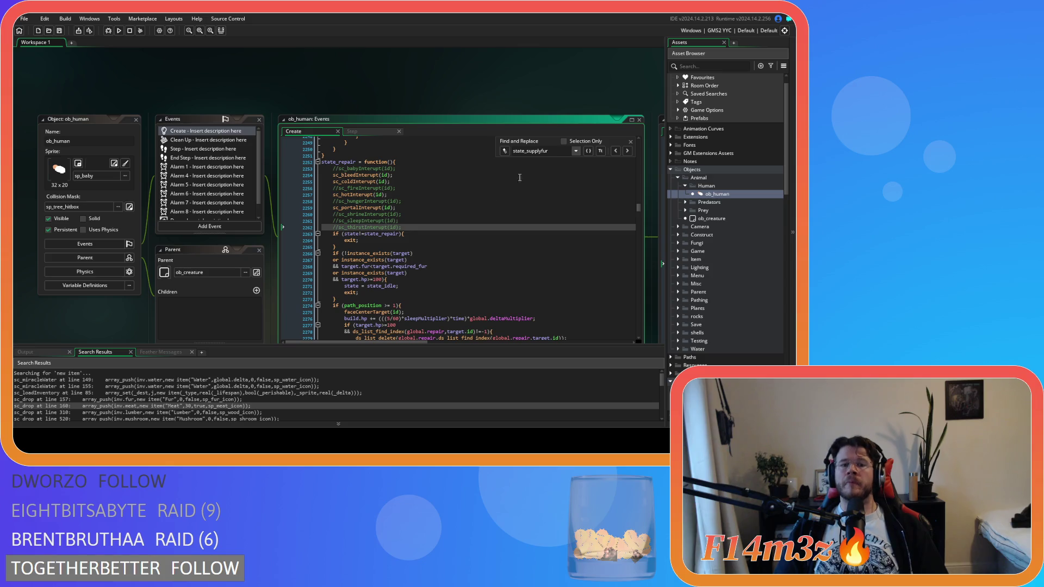
pyautogui.click(631, 141)
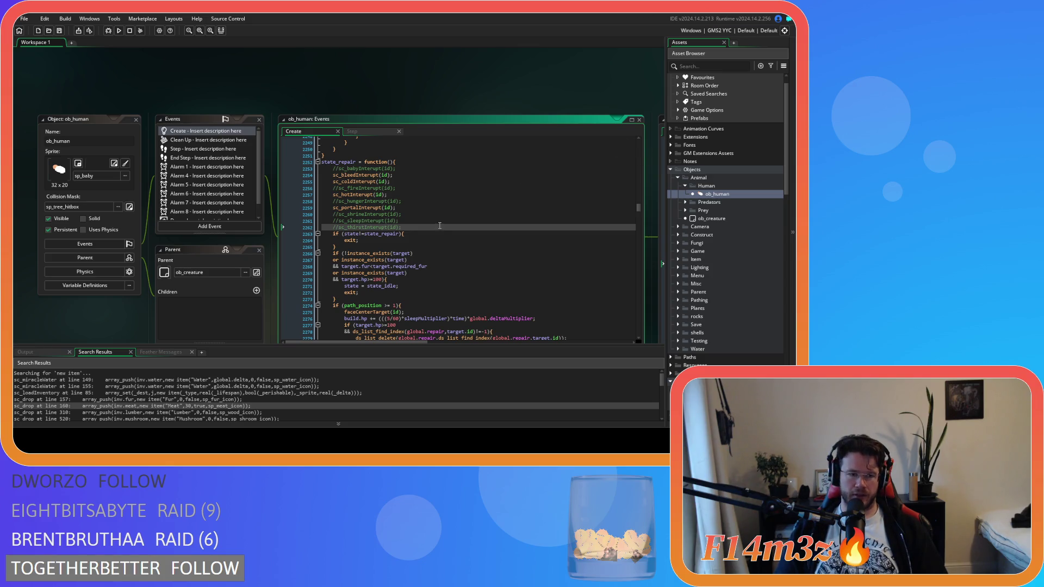
pyautogui.scroll(-3, 271, 162)
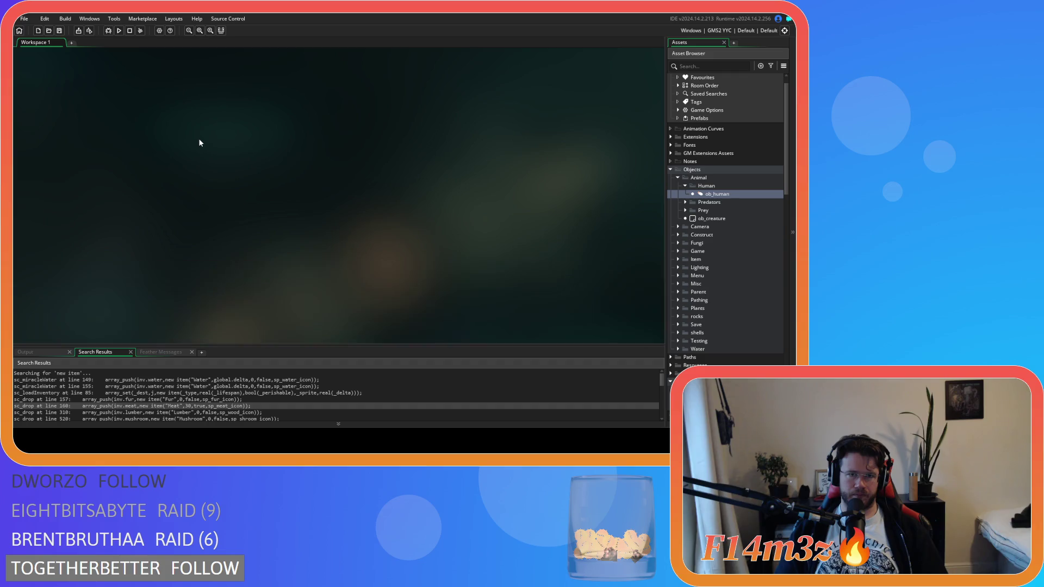
pyautogui.scroll(-6, 452, 233)
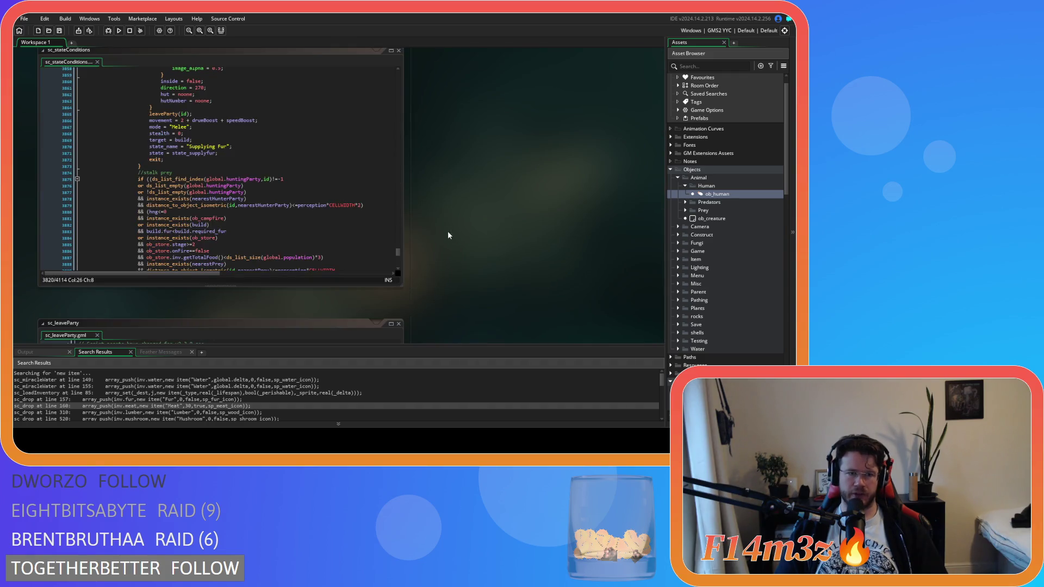
pyautogui.click(313, 223)
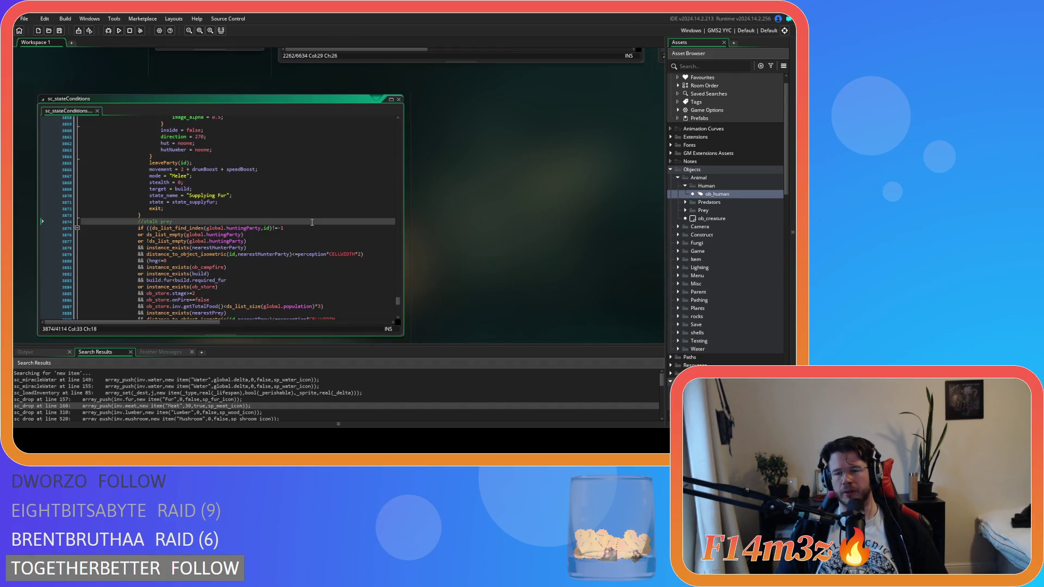
pyautogui.scroll(-5, 312, 223)
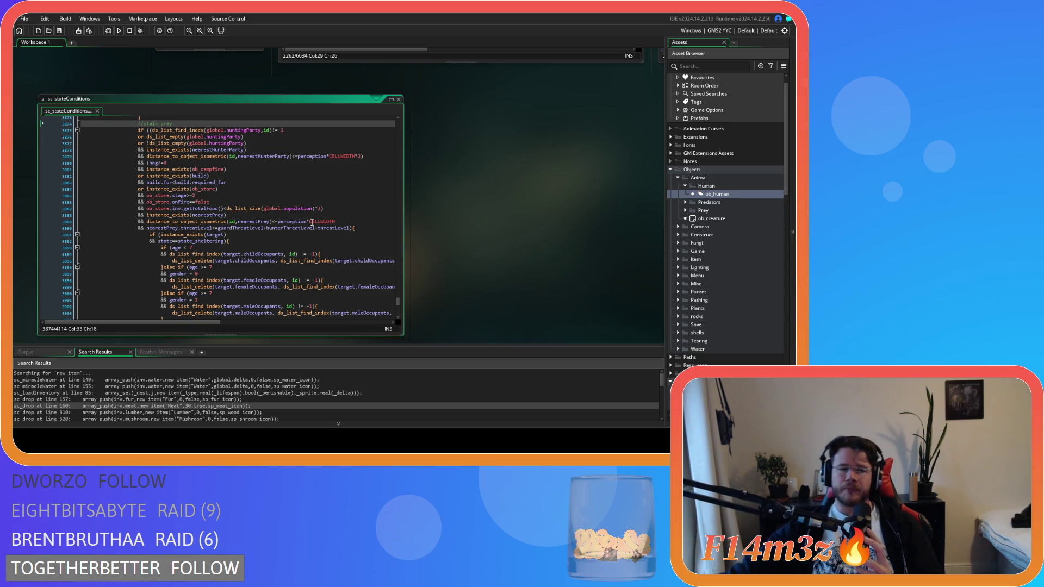
pyautogui.scroll(-15, 277, 204)
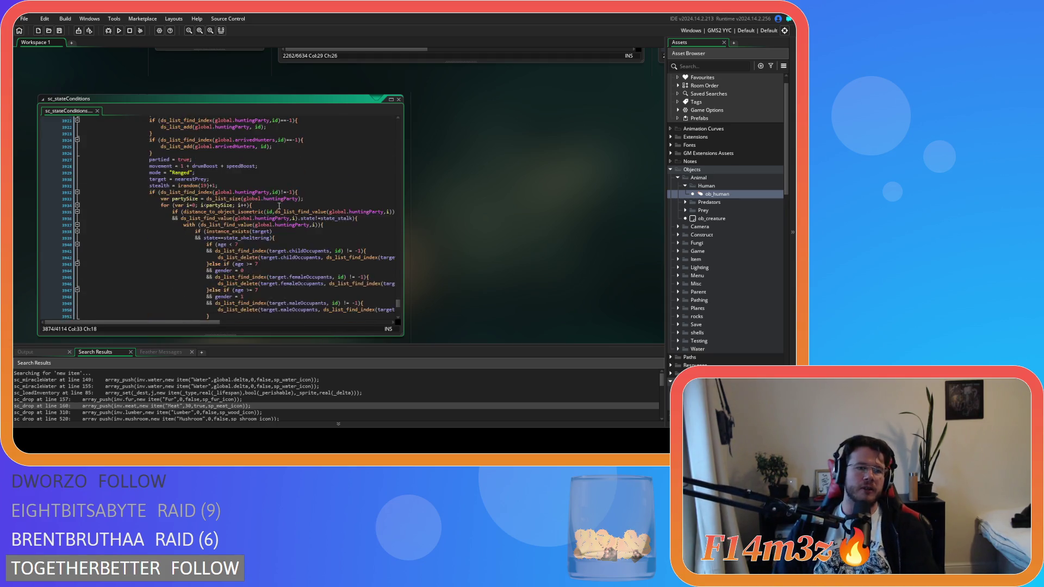
pyautogui.scroll(-9, 277, 204)
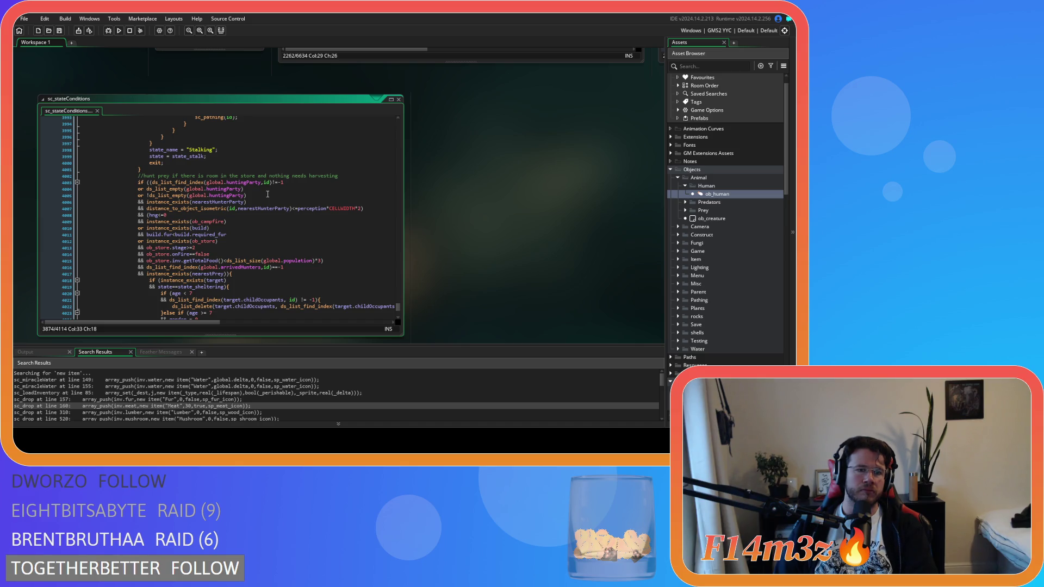
pyautogui.scroll(3, 267, 195)
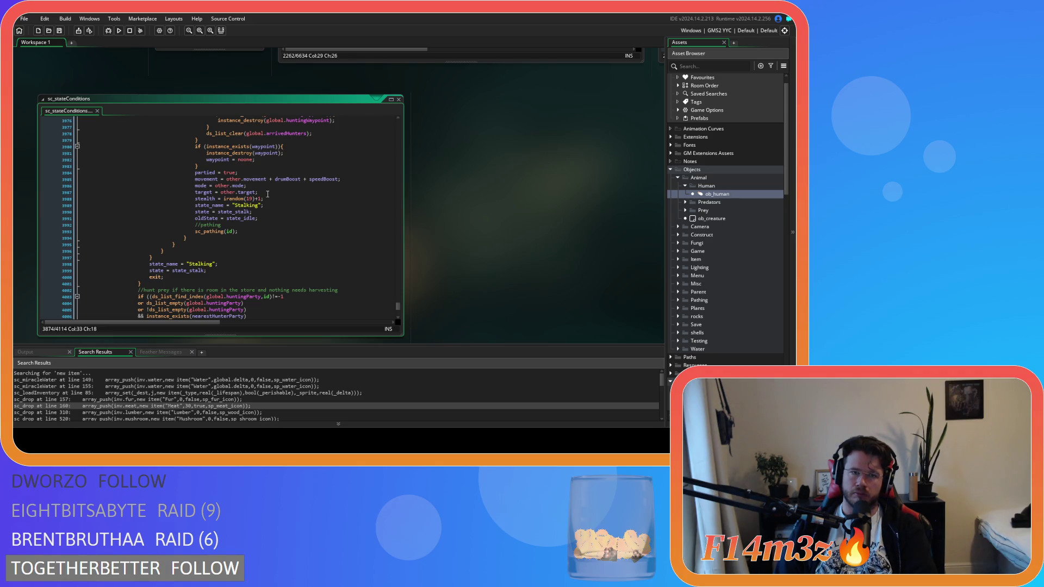
pyautogui.scroll(-4, 268, 194)
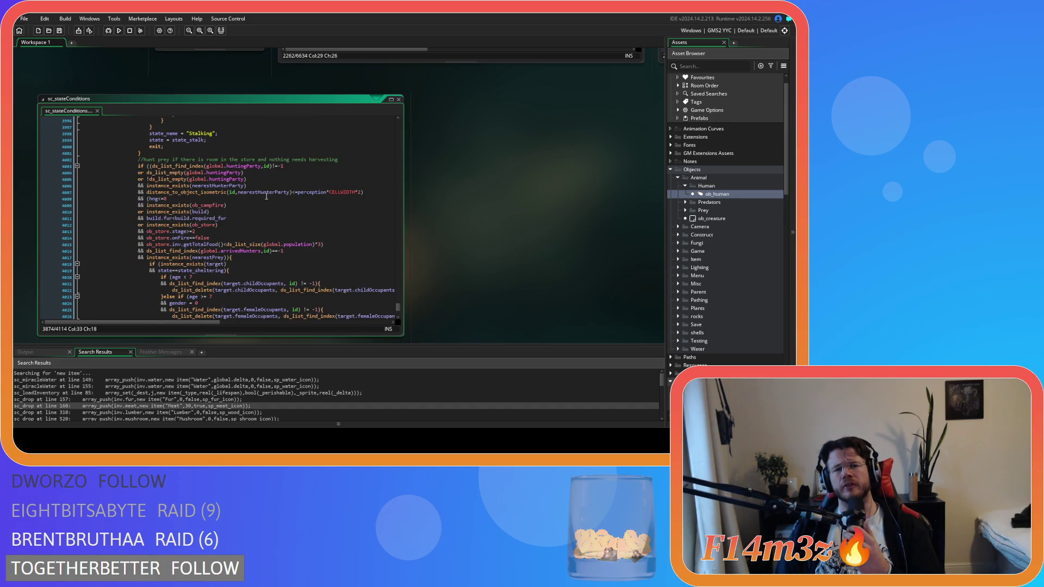
pyautogui.scroll(-3, 267, 197)
pyautogui.scroll(-8, 264, 197)
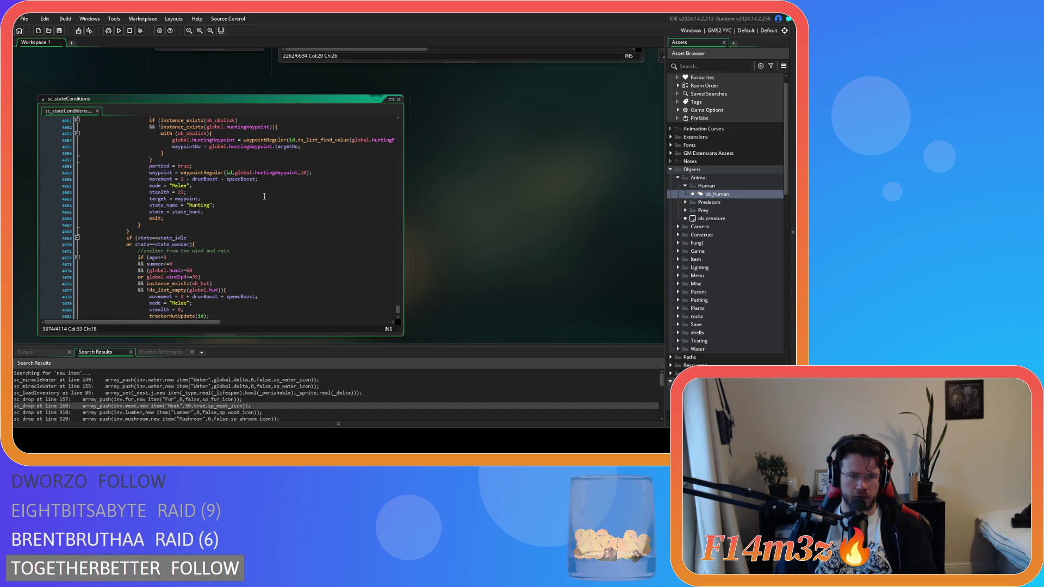
pyautogui.click(239, 160)
pyautogui.scroll(3, 237, 196)
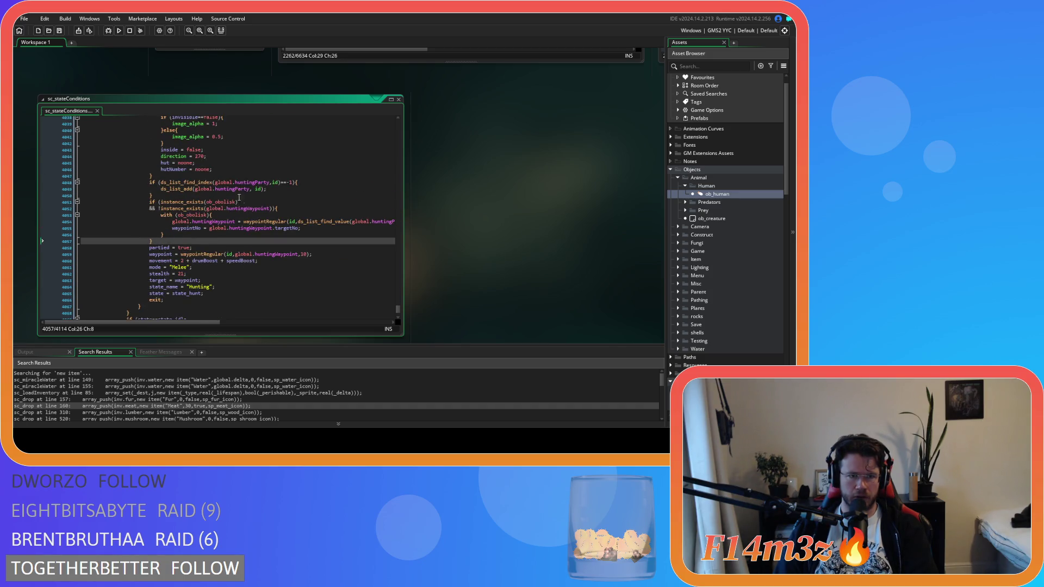
pyautogui.scroll(9, 237, 195)
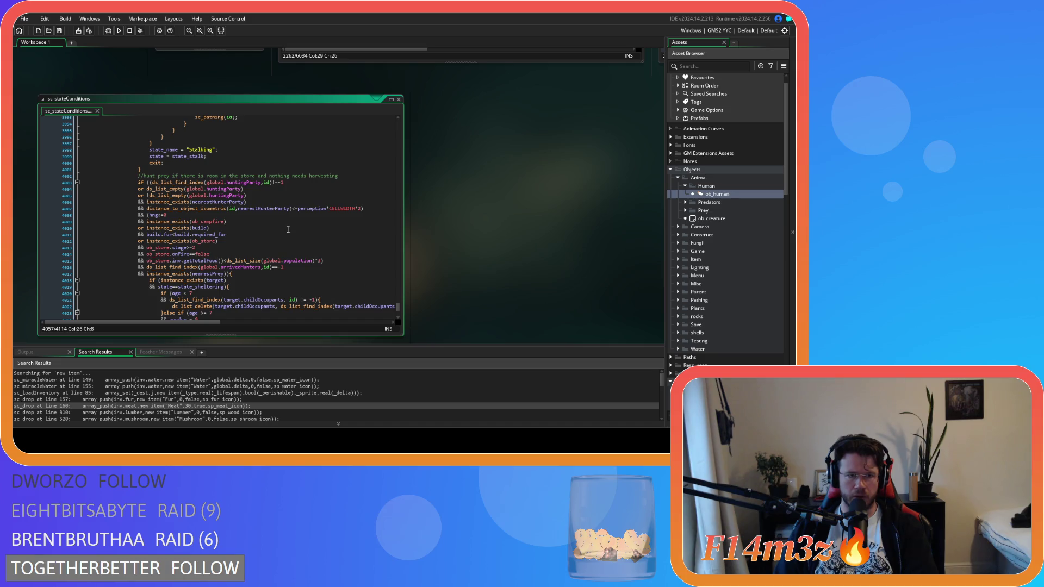
pyautogui.scroll(15, 288, 229)
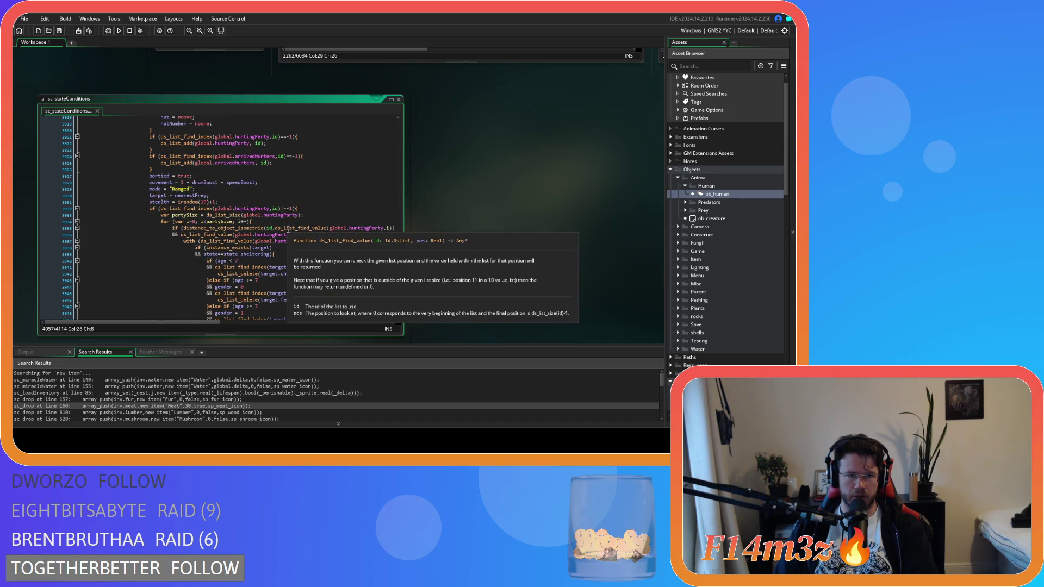
pyautogui.scroll(-20, 288, 229)
pyautogui.scroll(10, 288, 229)
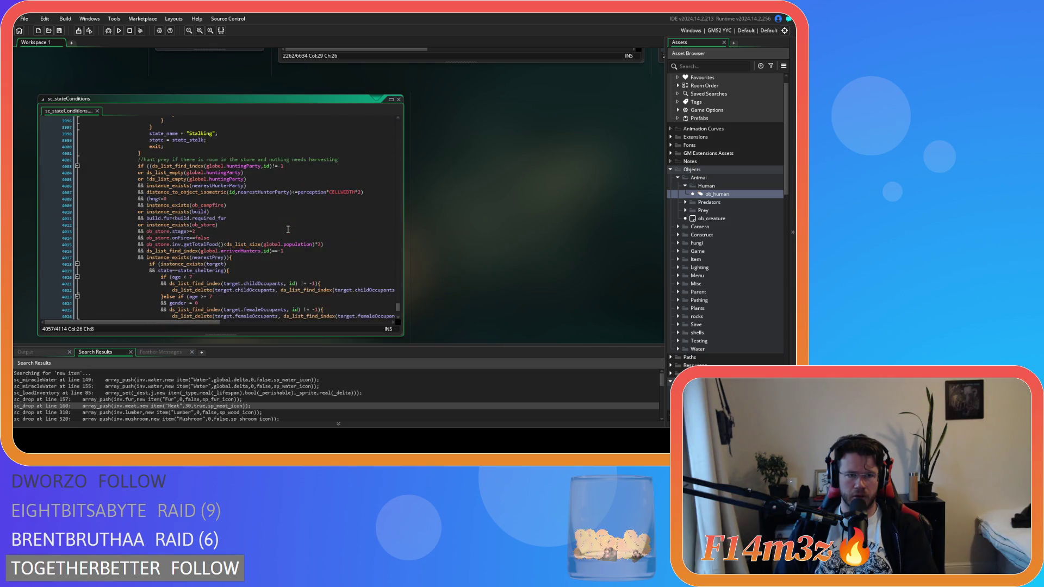
pyautogui.scroll(18, 288, 229)
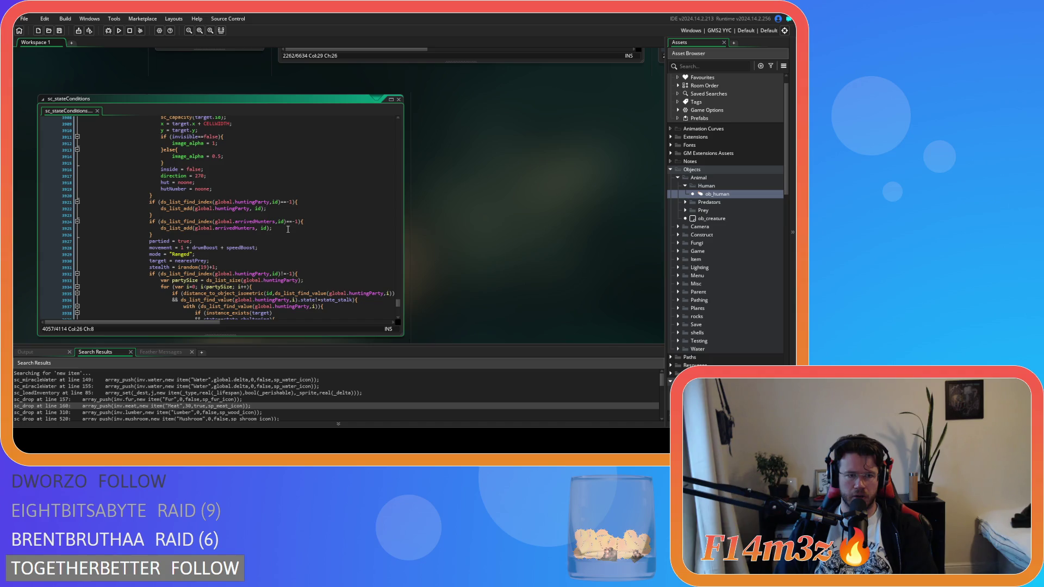
pyautogui.scroll(19, 288, 229)
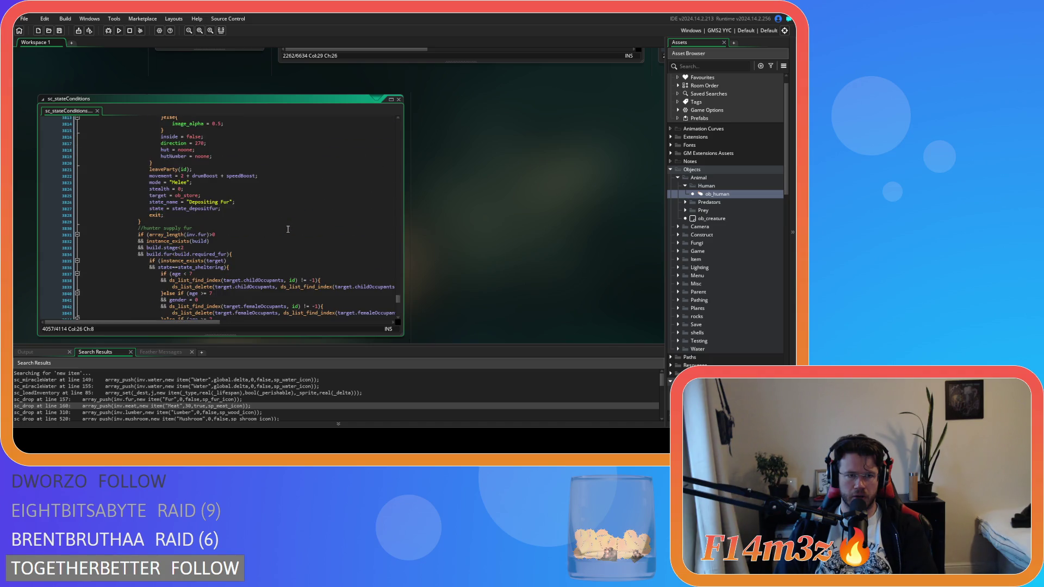
pyautogui.scroll(7, 288, 229)
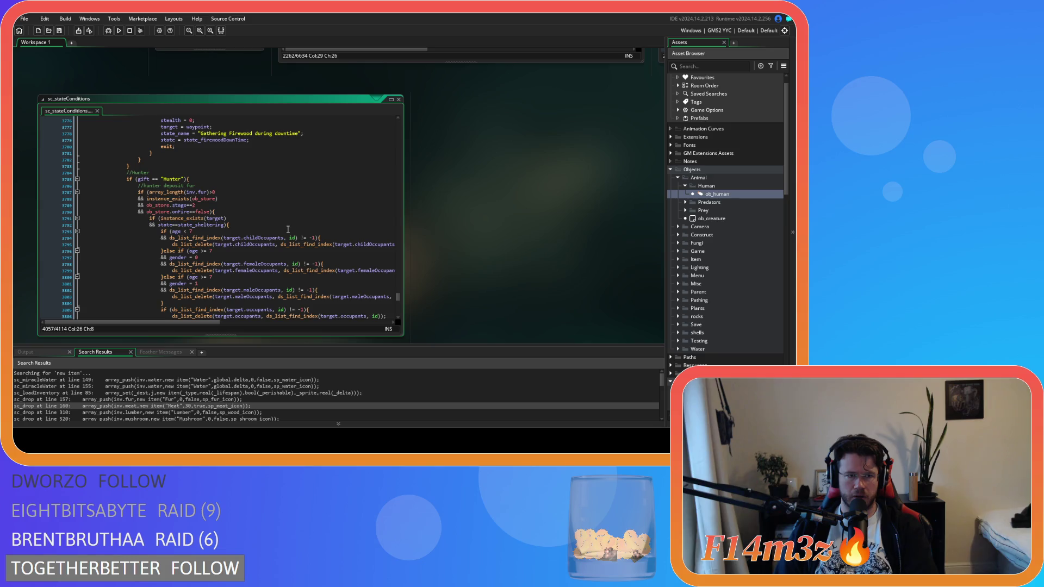
pyautogui.scroll(-16, 288, 229)
pyautogui.scroll(-20, 288, 229)
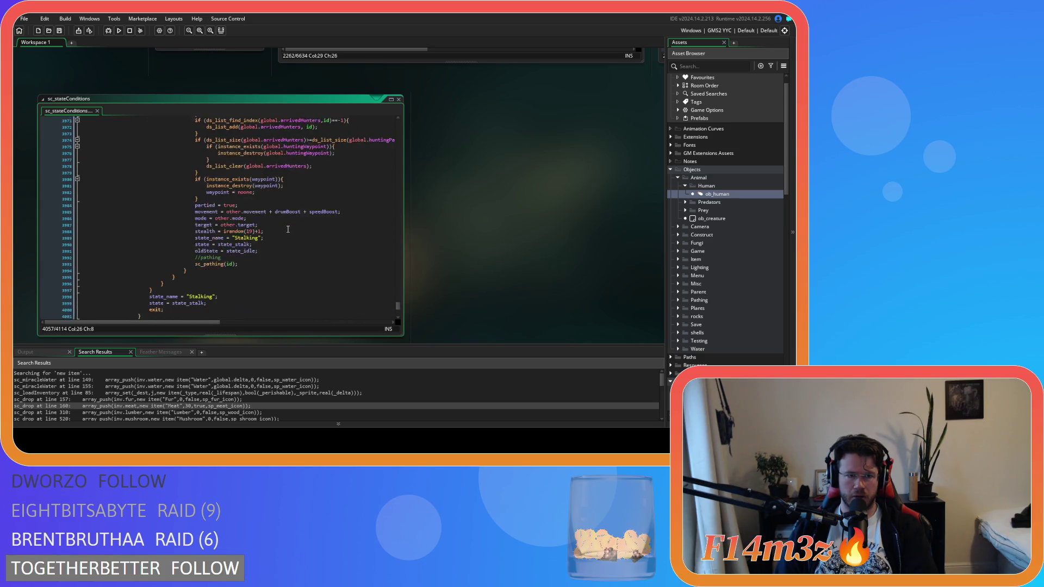
pyautogui.scroll(-13, 288, 229)
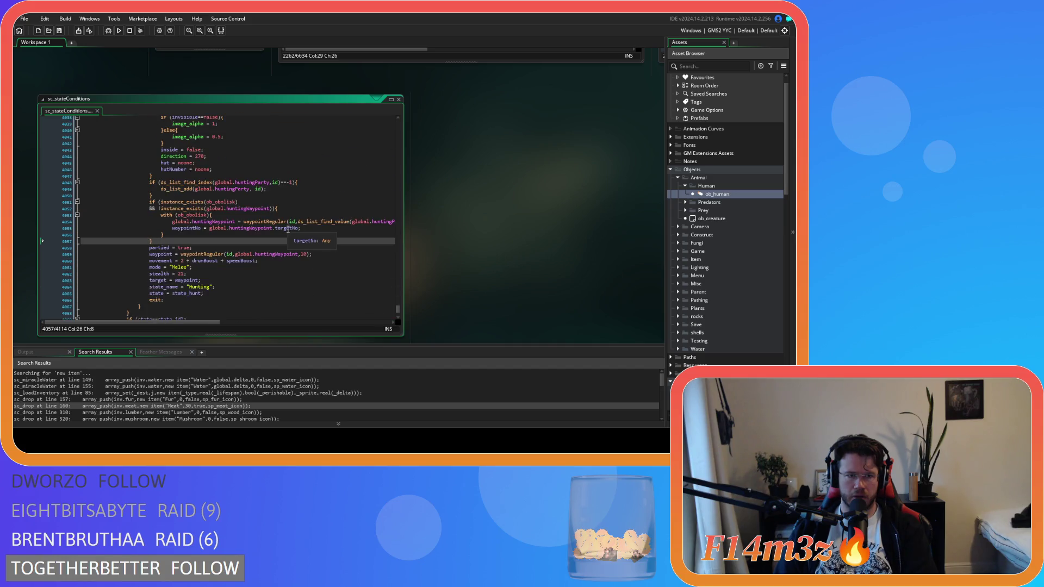
pyautogui.scroll(-7, 289, 229)
pyautogui.click(294, 163)
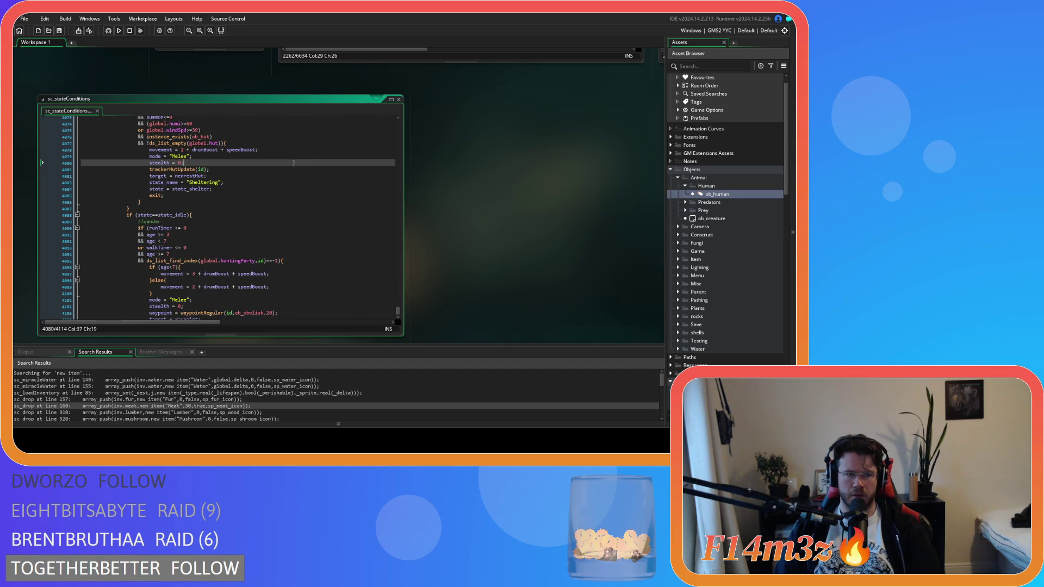
# - Find state_harvest in sc_stateConditions, reaching the match on line 1797
pyautogui.hotkey('ctrl', 'f')
pyautogui.write('state_har')
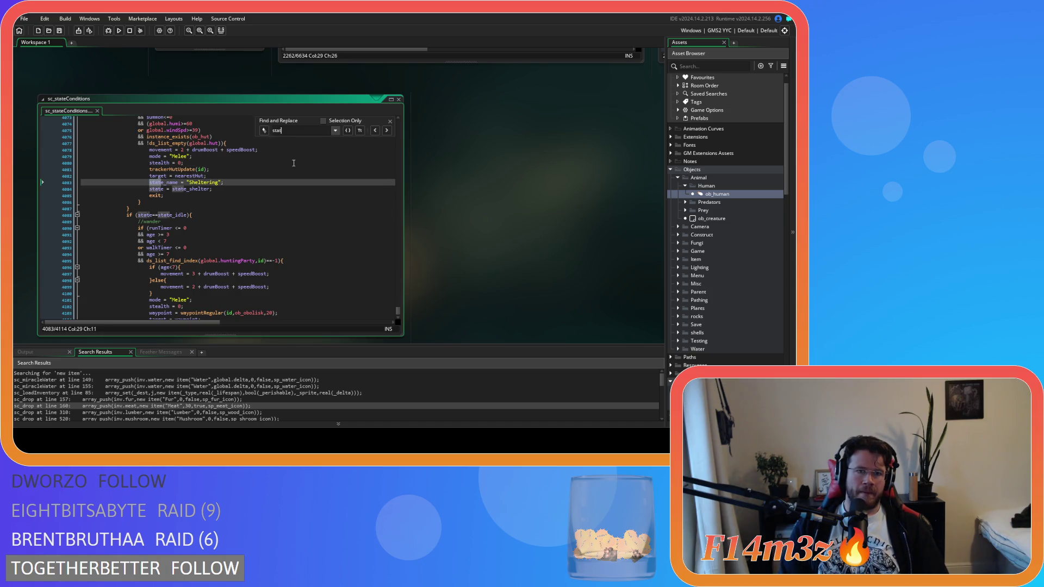
pyautogui.write('vest')
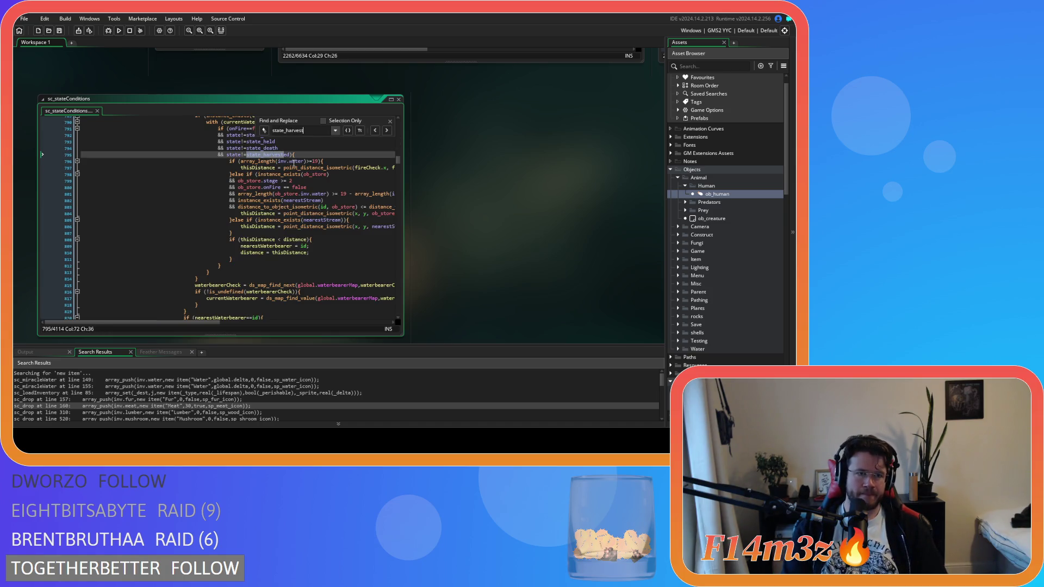
pyautogui.click(388, 131)
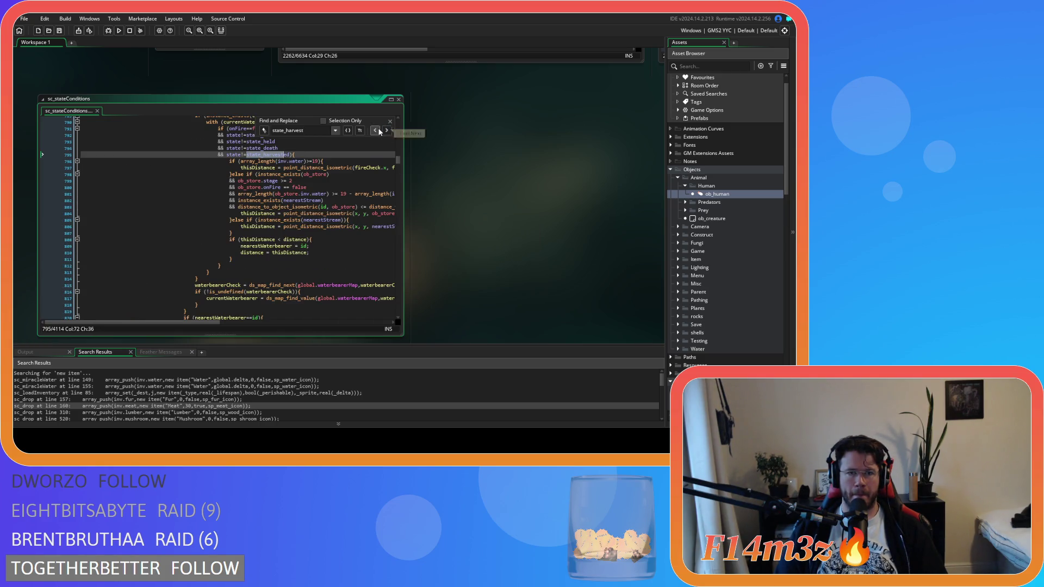
pyautogui.scroll(6, 360, 204)
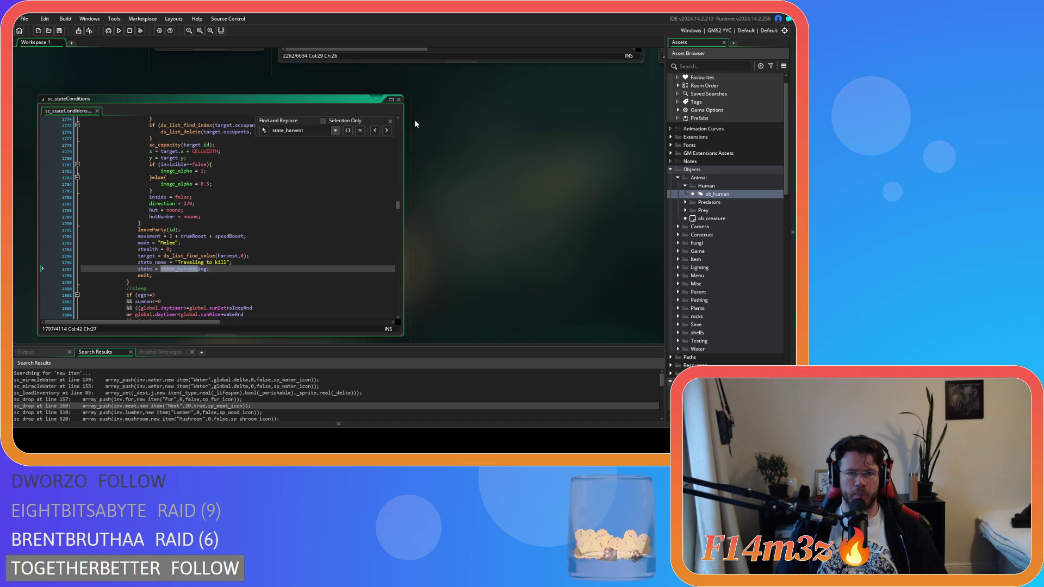
pyautogui.click(390, 120)
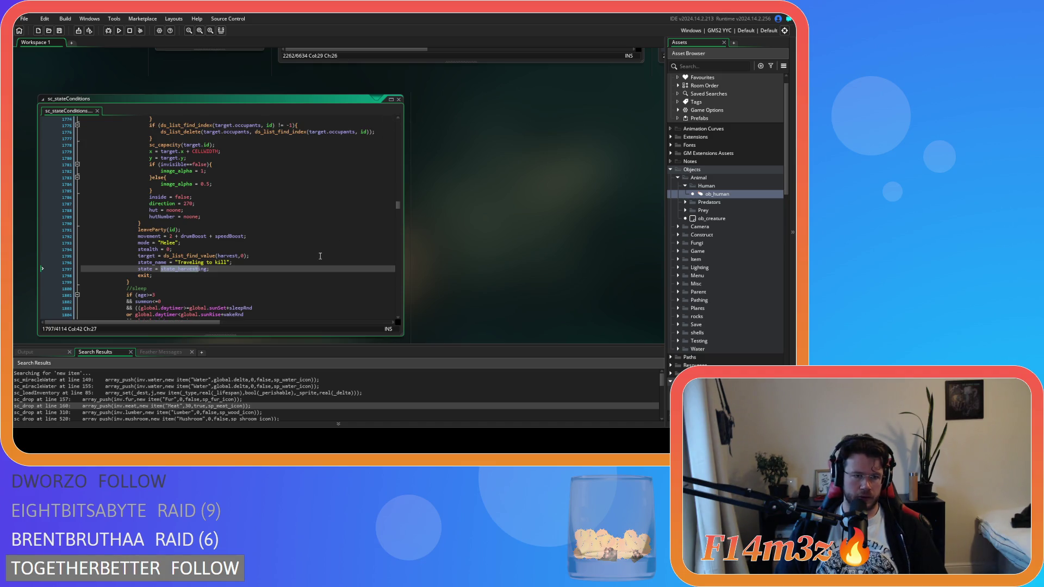
# - Jump from the leaveParty(id) call on line 1791 to the leaveParty definition
pyautogui.scroll(3, 321, 256)
pyautogui.scroll(-3, 319, 256)
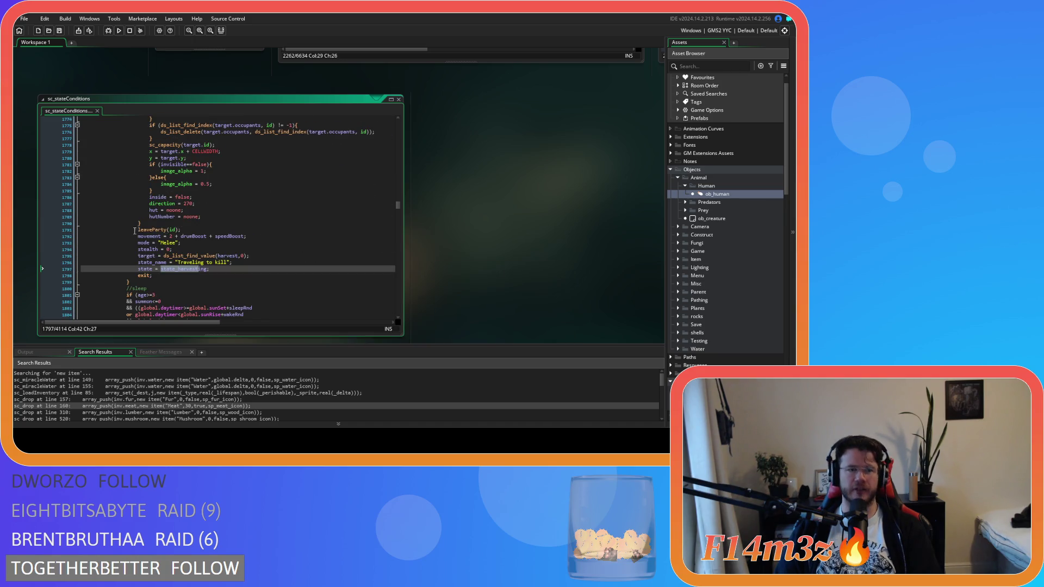
pyautogui.click(237, 230)
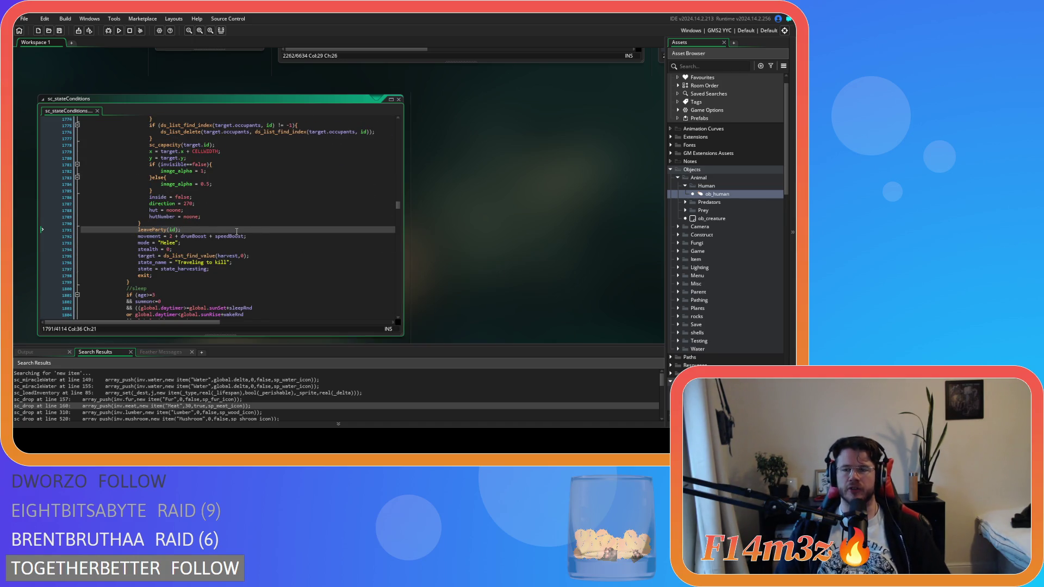
pyautogui.middleClick(161, 230)
# - Inspect leaveParty's arrivedHunters size check and instance_destroy call on lines 14–18
pyautogui.press('Down')
pyautogui.press('Down')
pyautogui.press('Down')
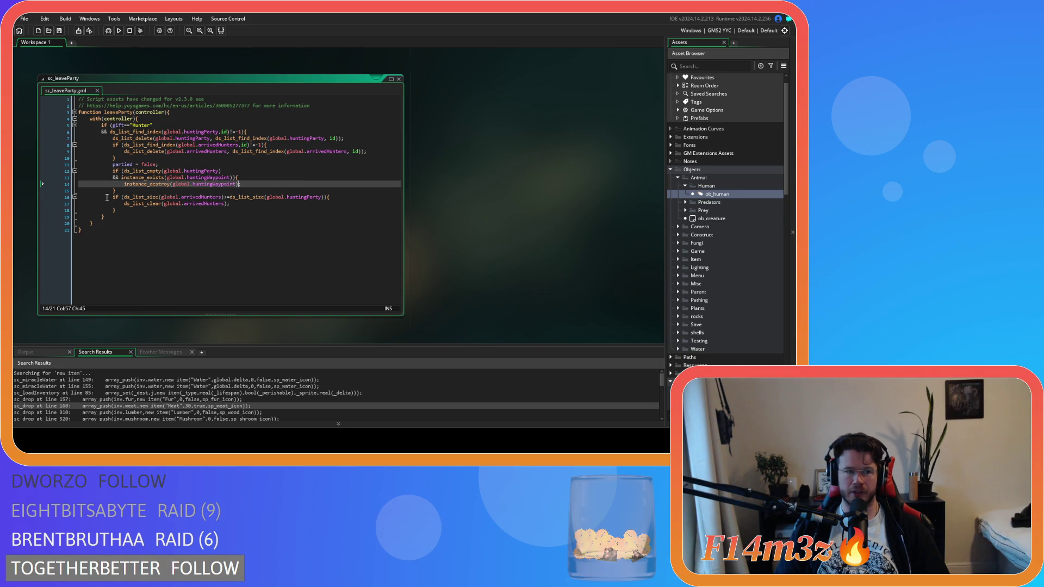
pyautogui.moveTo(149, 197); pyautogui.dragTo(237, 198)
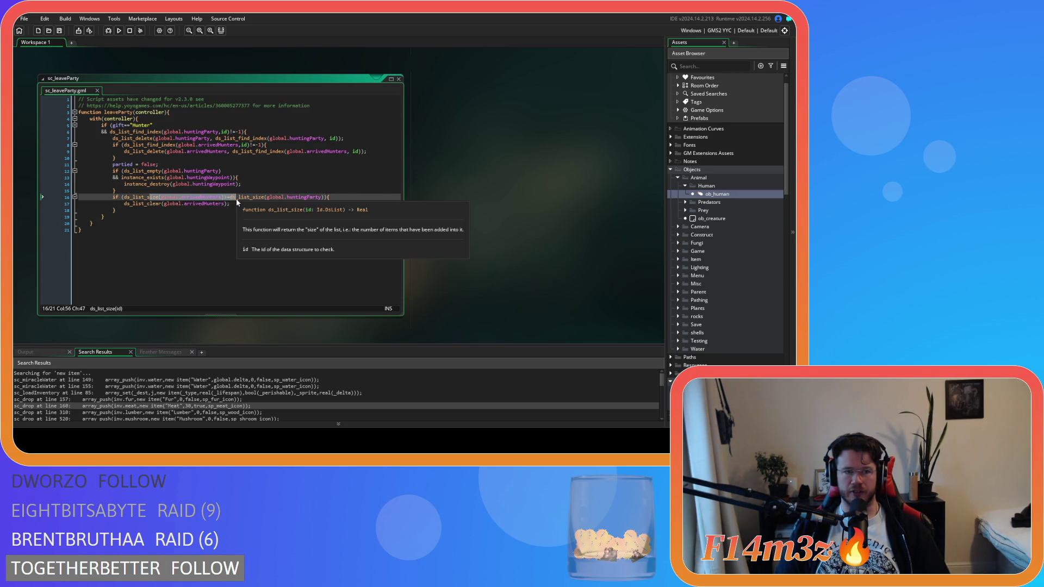
pyautogui.hotkey('shift', 'End')
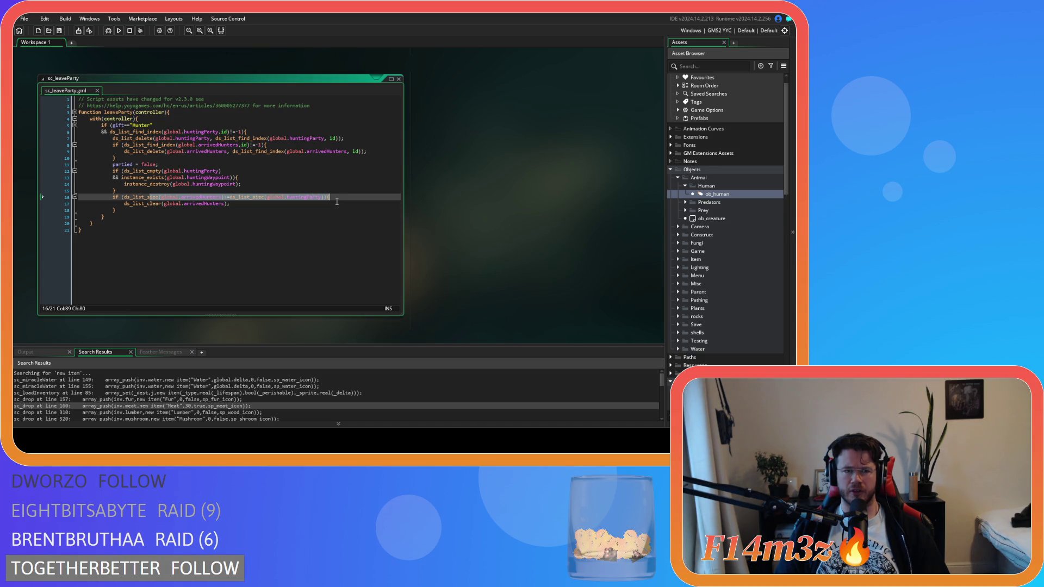
pyautogui.click(282, 211)
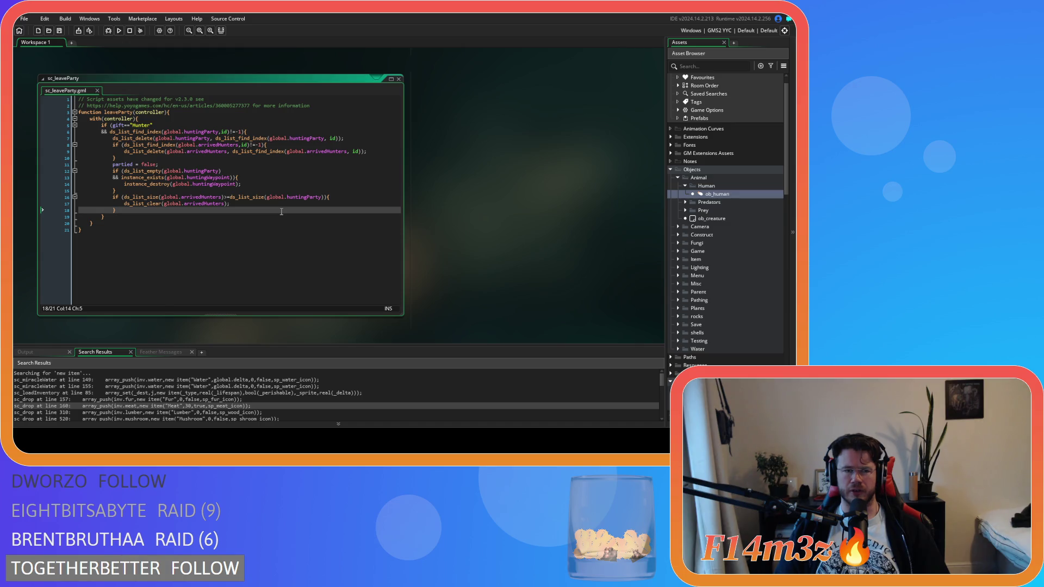
pyautogui.scroll(-10, 504, 244)
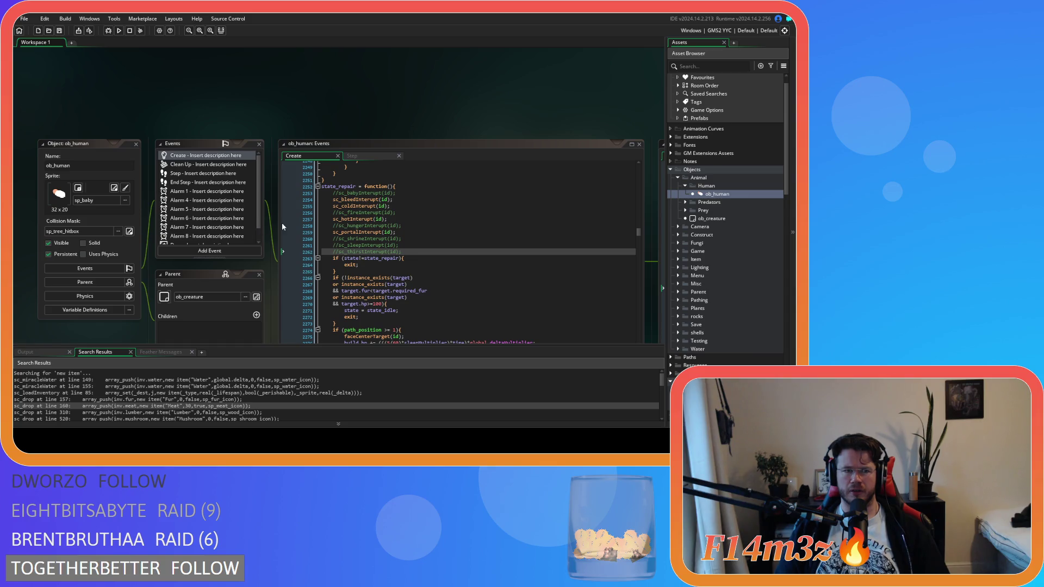
pyautogui.scroll(-5, 282, 223)
pyautogui.scroll(-5, 275, 223)
pyautogui.scroll(-7, 432, 245)
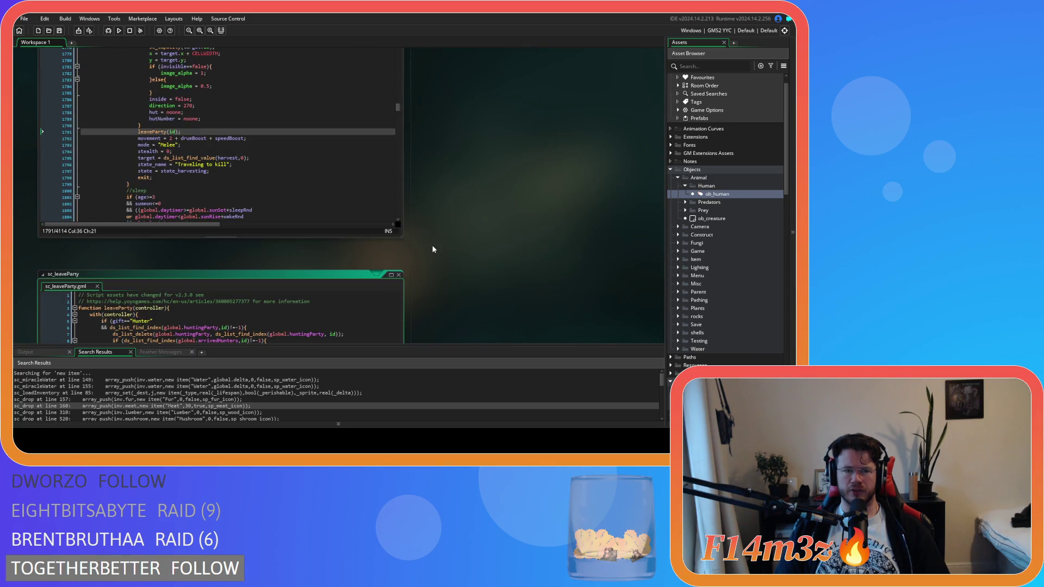
pyautogui.click(214, 223)
pyautogui.moveTo(241, 208); pyautogui.dragTo(124, 209)
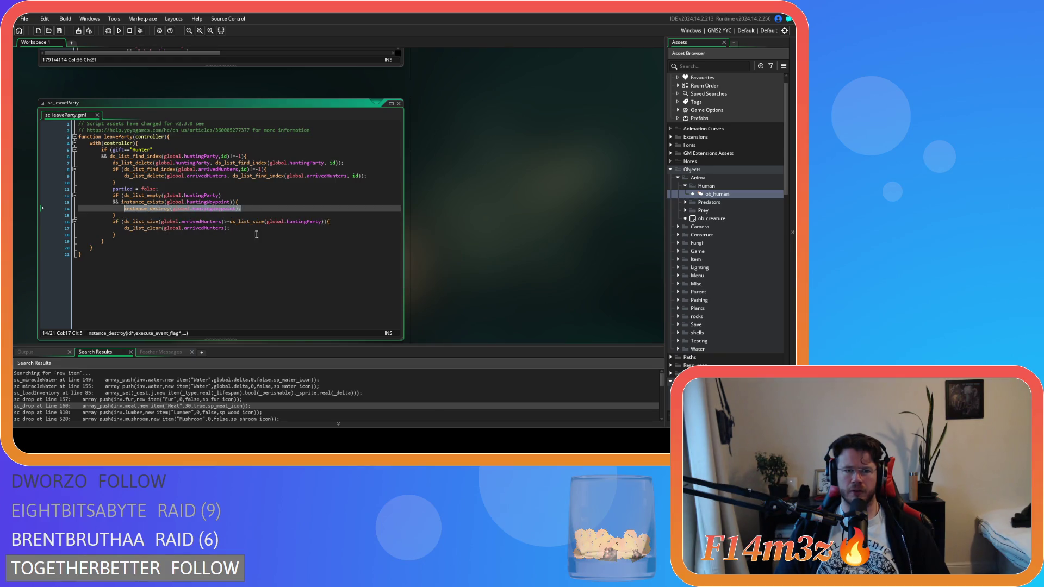
pyautogui.click(253, 229)
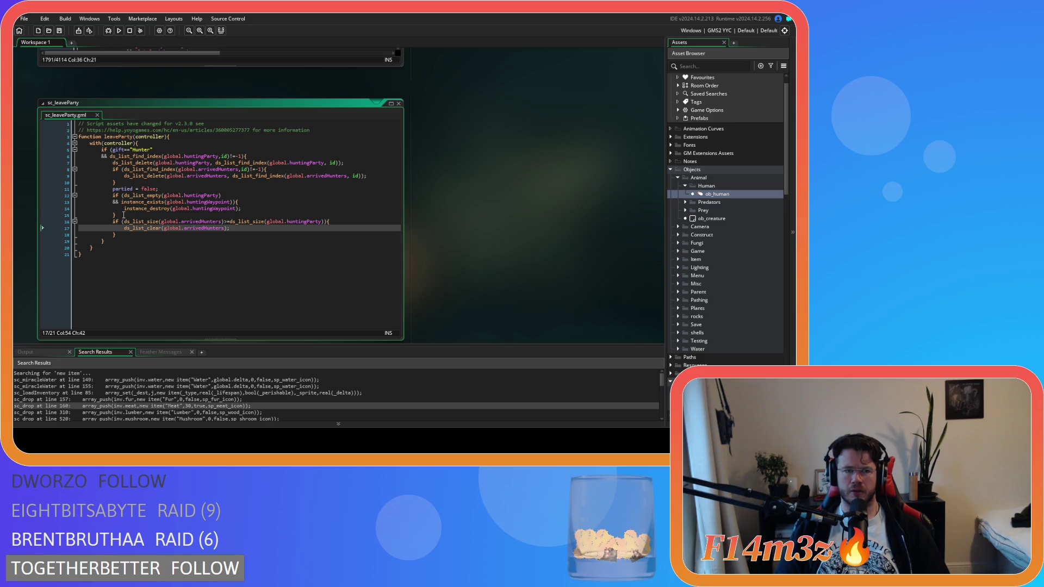
pyautogui.moveTo(124, 215); pyautogui.dragTo(112, 195)
# - Paste the waypoint cleanup block after the arrived-hunters clear, drop its ds_list_empty check, and save
pyautogui.click(258, 228)
pyautogui.press('Return')
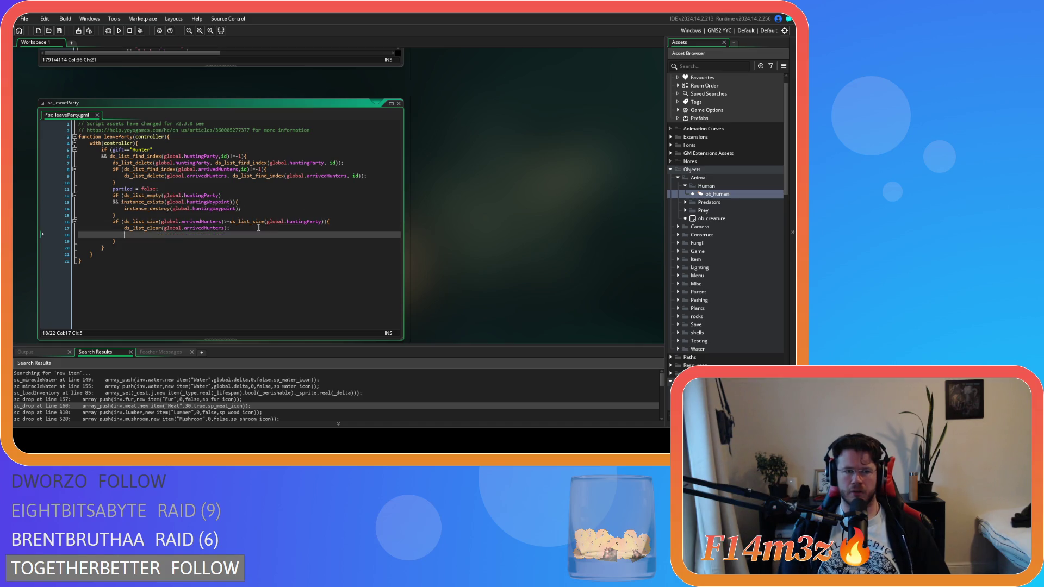
pyautogui.hotkey('ctrl', 'v')
pyautogui.moveTo(101, 241); pyautogui.dragTo(158, 256)
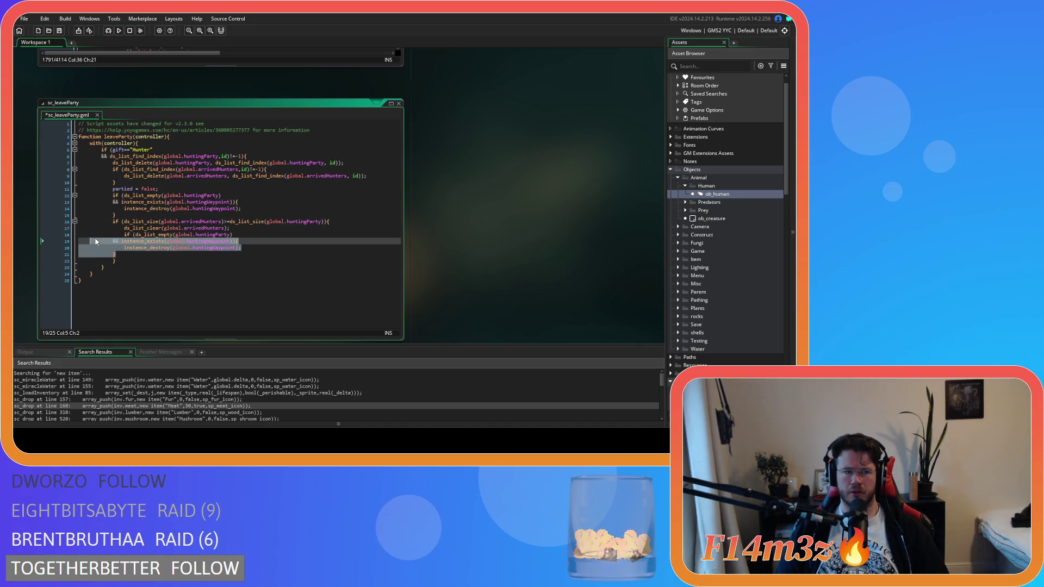
pyautogui.click(164, 241)
pyautogui.click(138, 241)
pyautogui.press('BackSpace')
pyautogui.press('Down')
pyautogui.press('Down')
pyautogui.press('Down')
pyautogui.hotkey('ctrl', 's')
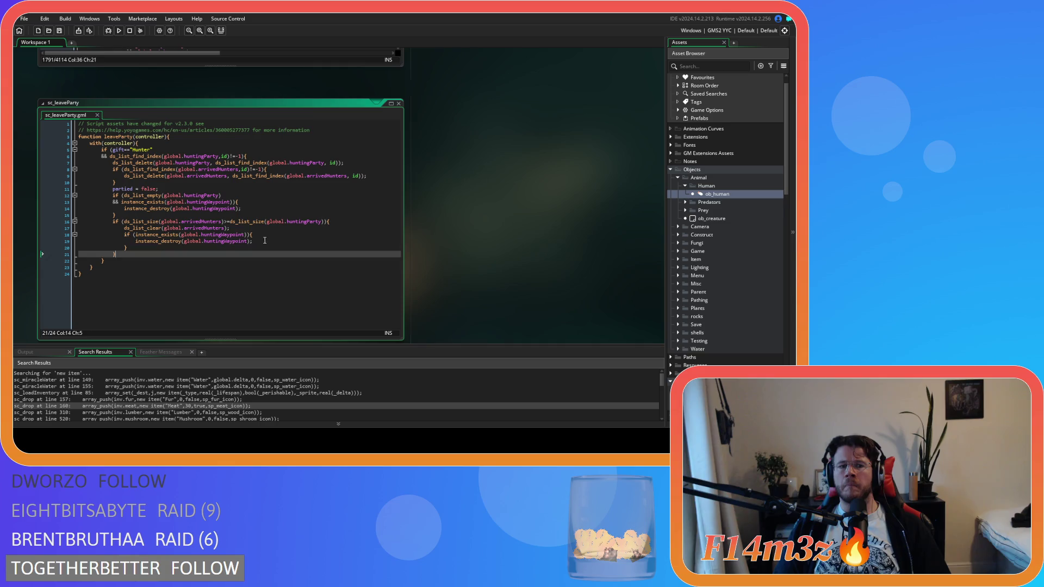
# - Return to the ob_human editor and select sc_stateConditions in the Asset Browser
pyautogui.hotkey('ctrl', 'Tab')
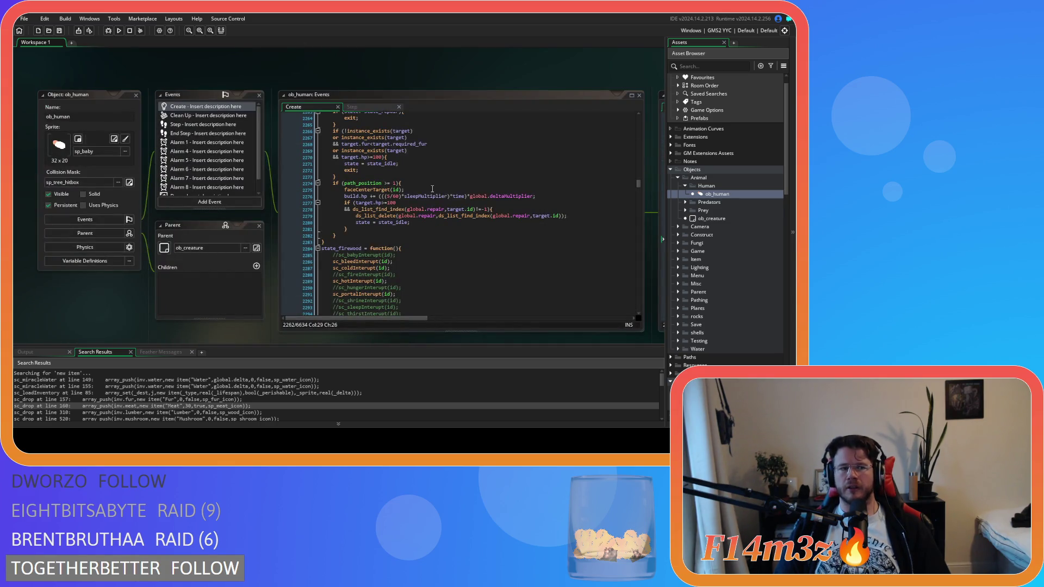
pyautogui.scroll(-8, 739, 223)
pyautogui.click(718, 258)
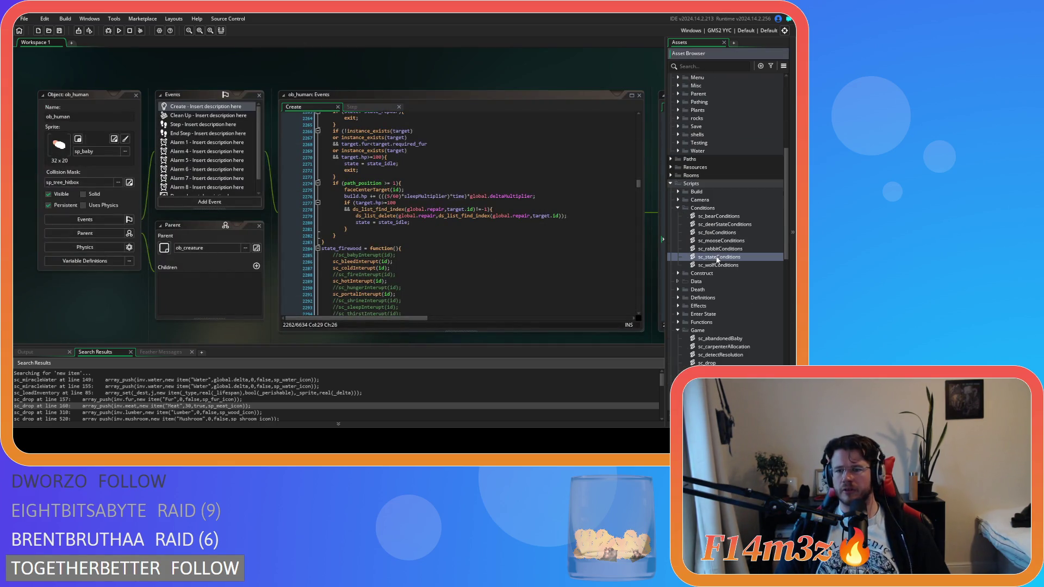
# - Open sc_stateConditions, search state_hunt, and inspect the huntingWaypoint block on lines 4052–4057
pyautogui.doubleClick(717, 258)
pyautogui.hotkey('ctrl', 'f')
pyautogui.write('state_hunt')
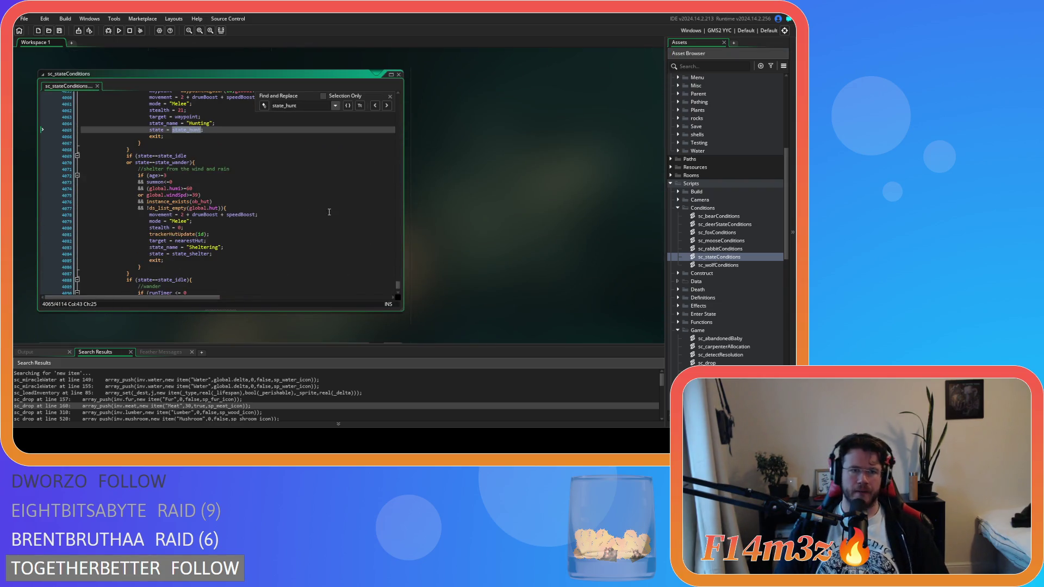
pyautogui.scroll(9, 310, 201)
pyautogui.click(293, 250)
pyautogui.click(303, 223)
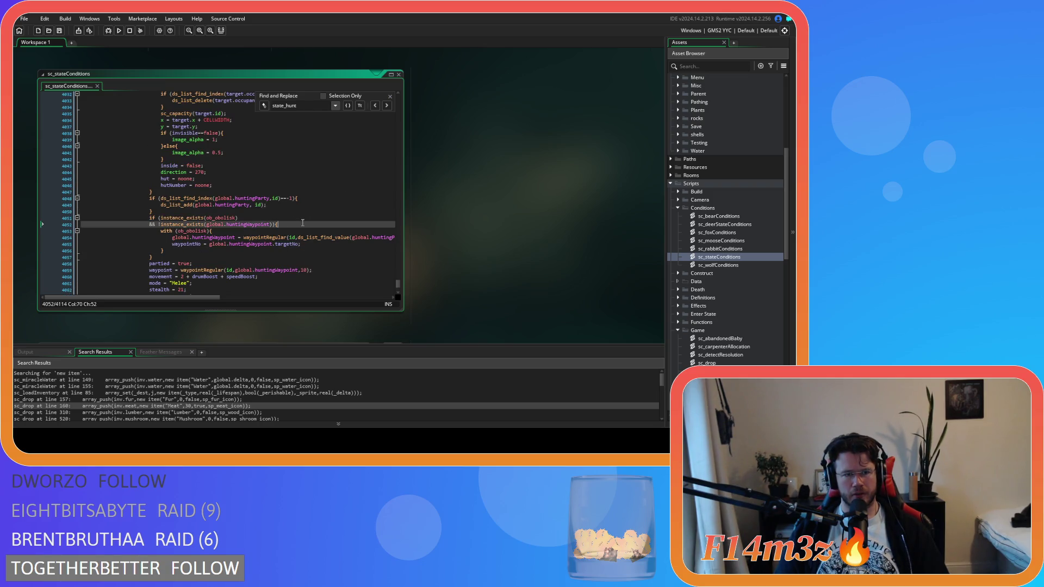
pyautogui.click(244, 257)
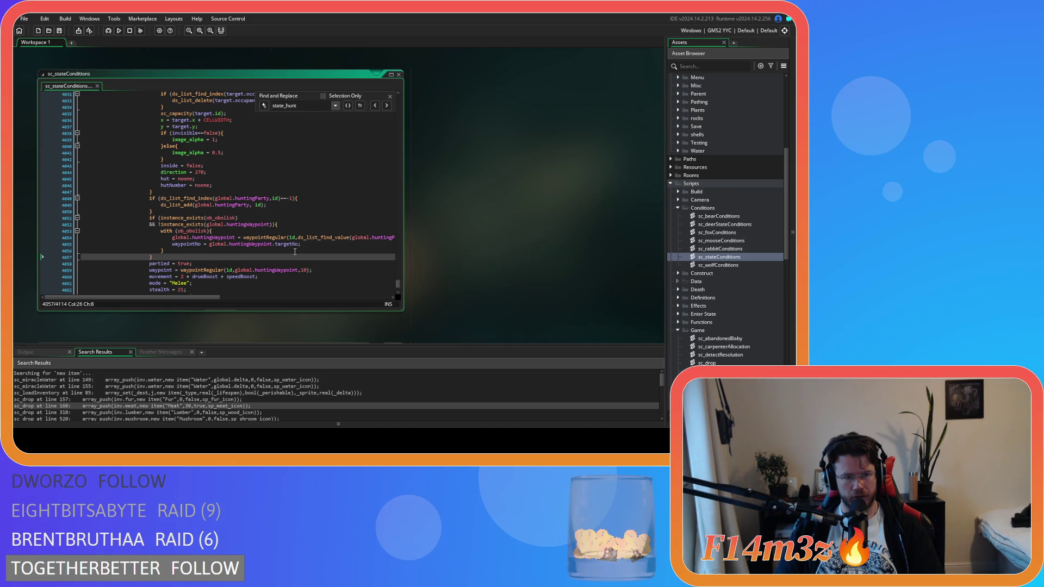
pyautogui.scroll(5, 294, 251)
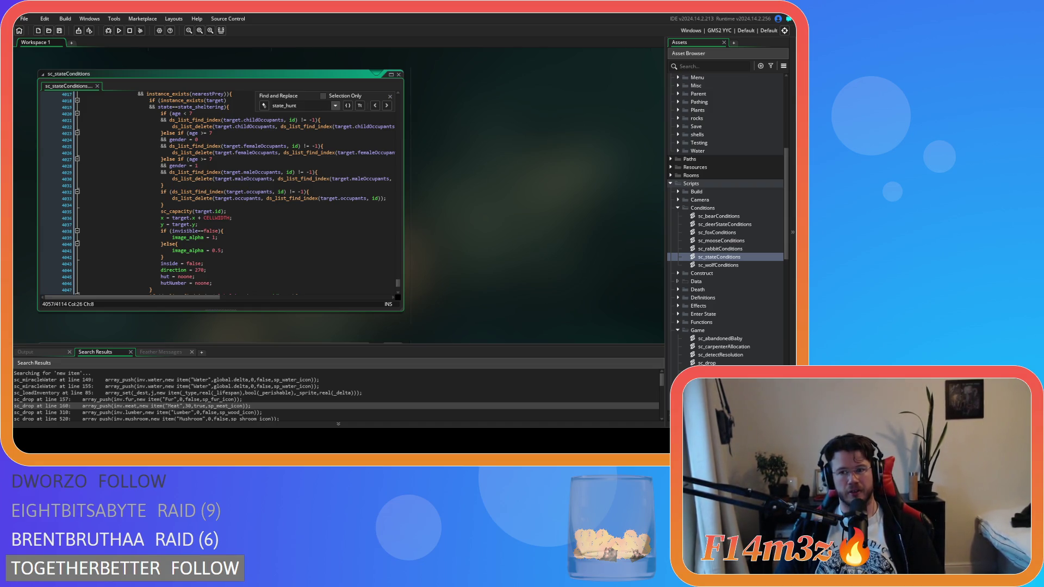
pyautogui.scroll(-7, 266, 265)
pyautogui.moveTo(172, 188); pyautogui.dragTo(282, 189)
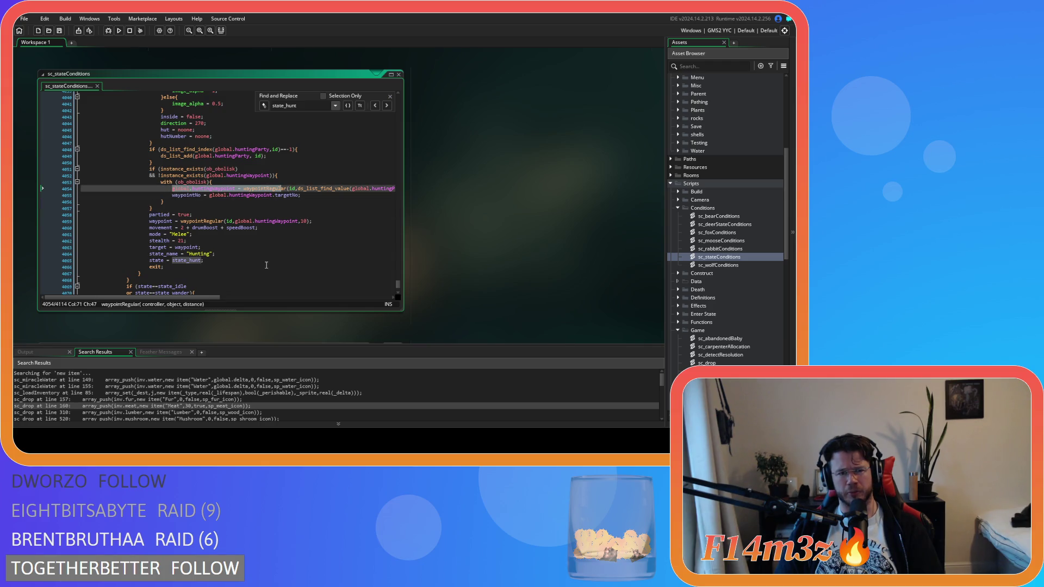
pyautogui.click(265, 208)
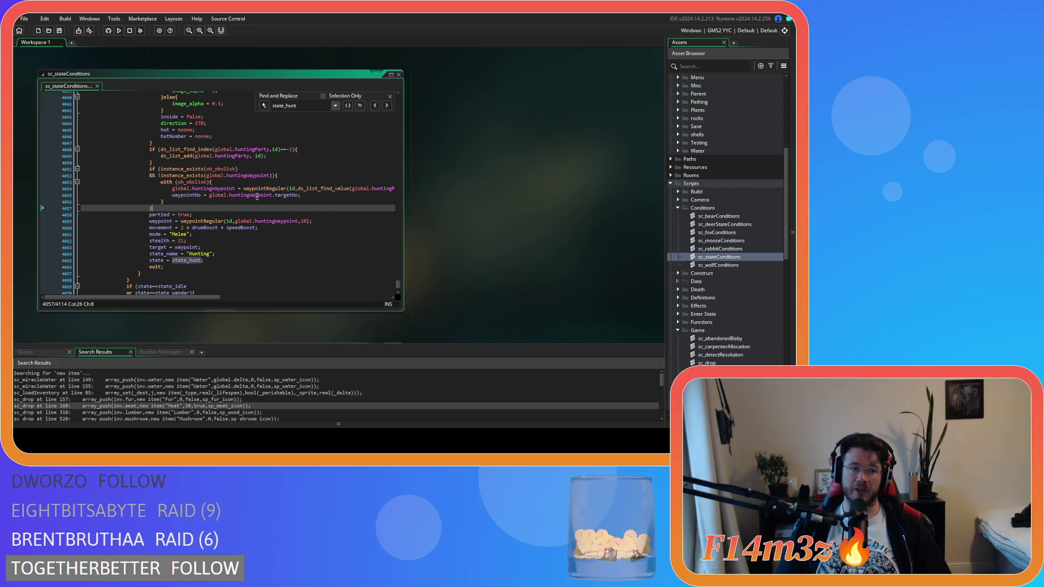
pyautogui.click(285, 214)
pyautogui.click(390, 97)
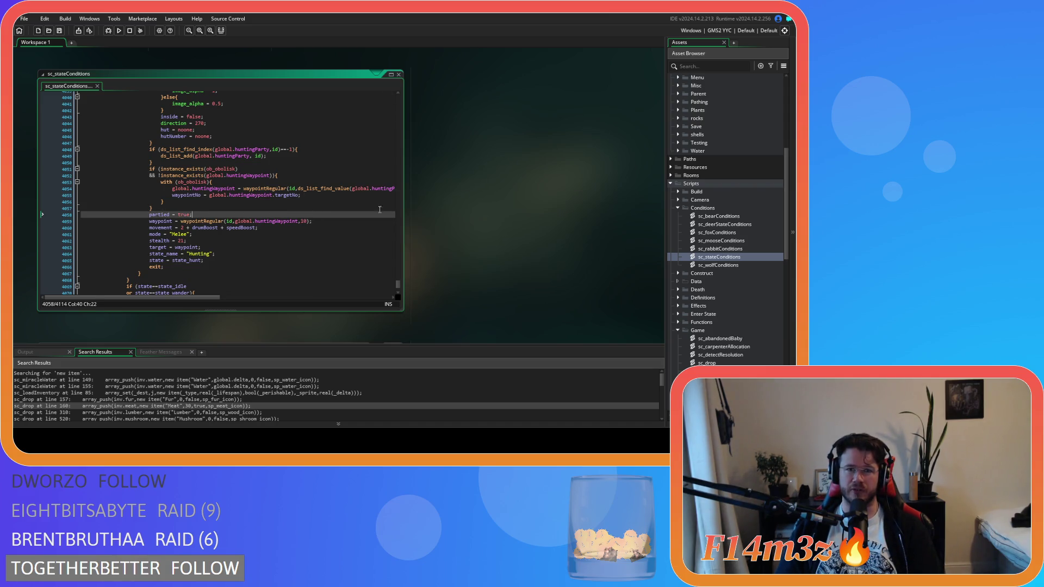
pyautogui.click(284, 209)
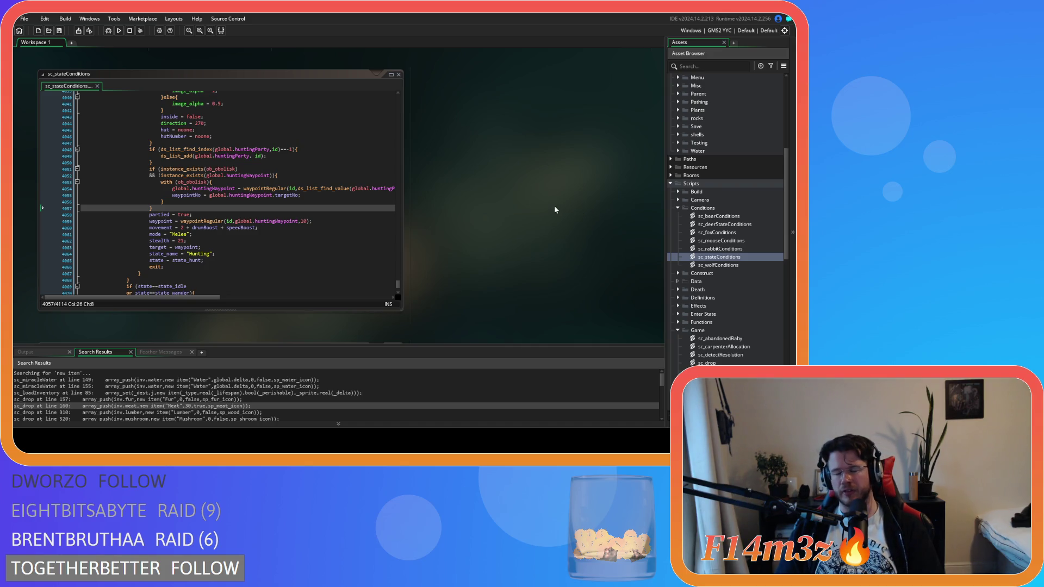
# - Collapse the Conditions, Game, Interupts, Scripts, Human and Objects folders in the Asset Browser
pyautogui.click(677, 209)
pyautogui.click(677, 272)
pyautogui.click(678, 314)
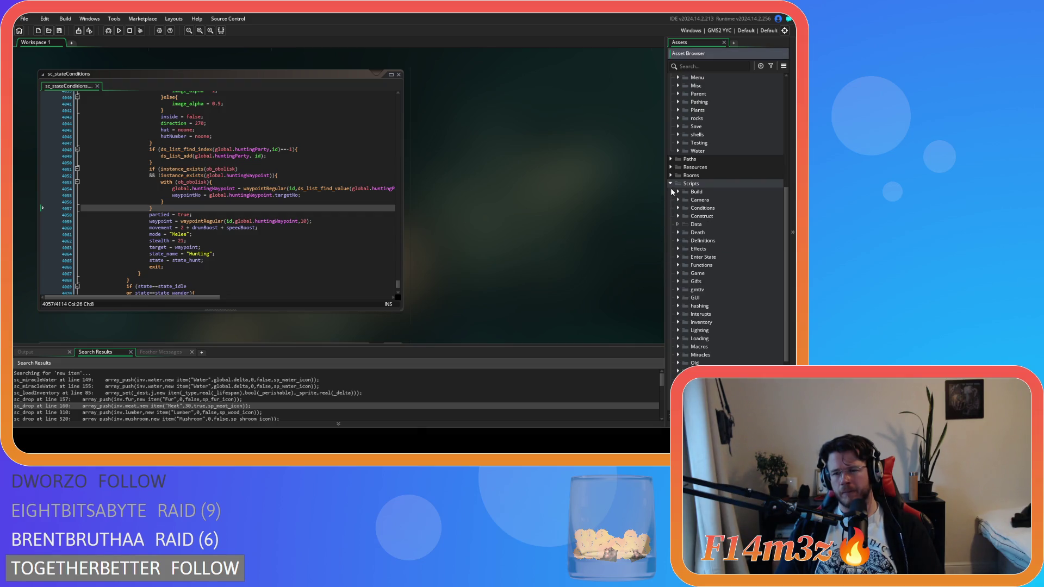
pyautogui.click(671, 185)
pyautogui.click(685, 146)
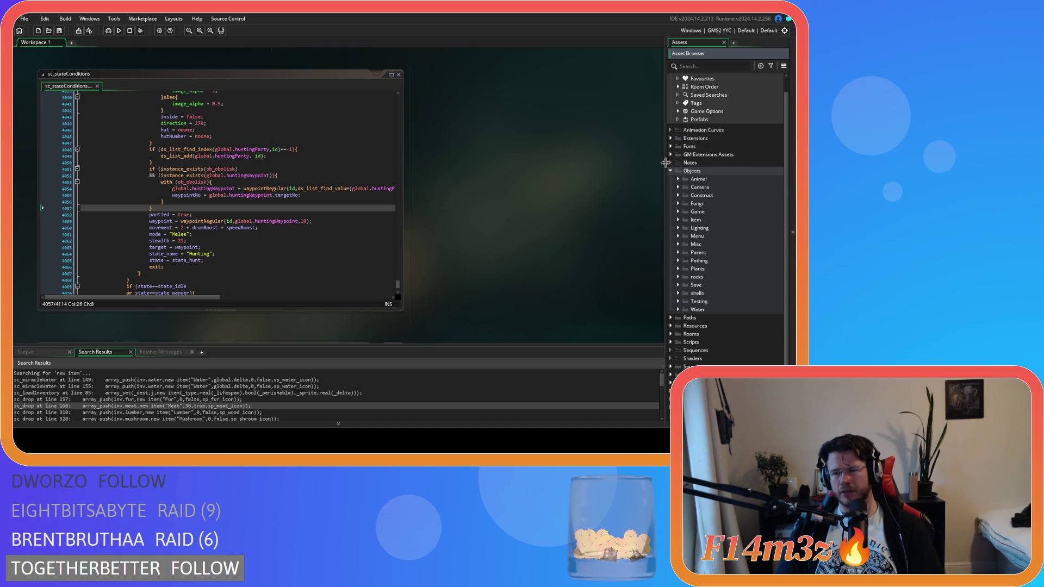
pyautogui.click(671, 139)
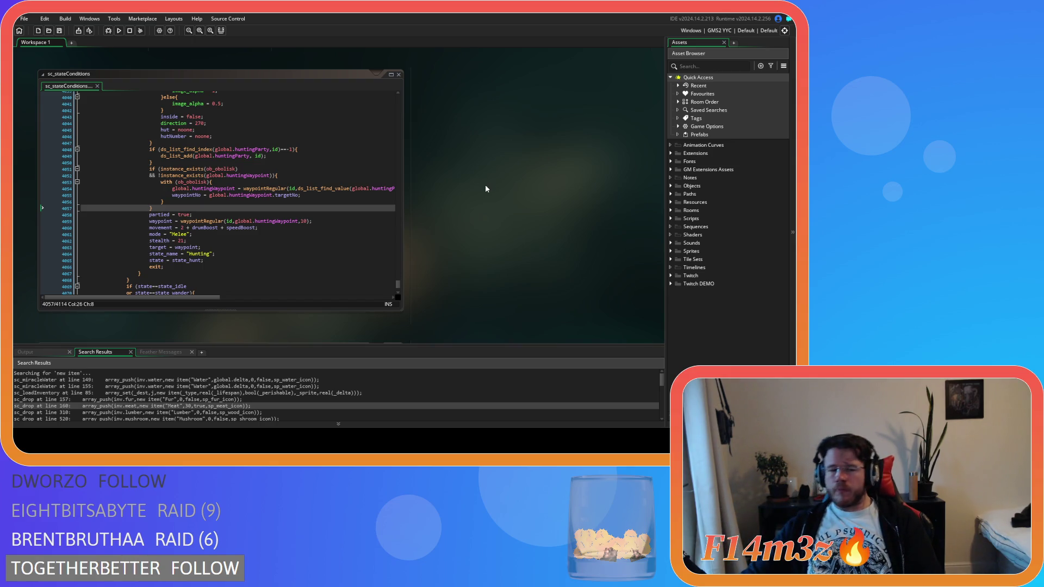
# - Close all open editor windows from the workspace's Windows menu
pyautogui.rightClick(538, 168)
pyautogui.moveTo(566, 181)
pyautogui.click(595, 216)
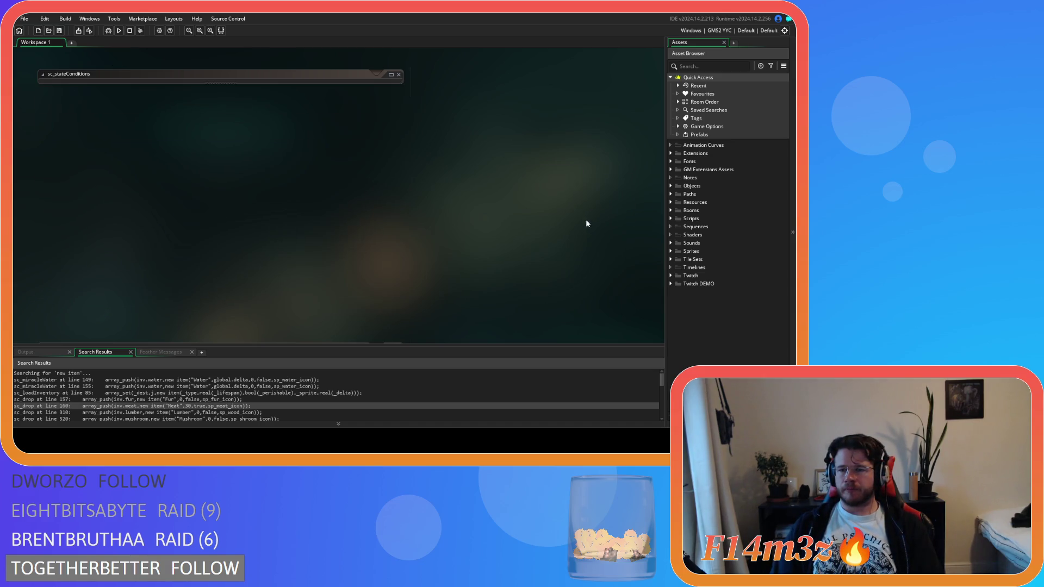
# - Save the project, set the output target to GMS2 VM, and run the game
pyautogui.click(60, 31)
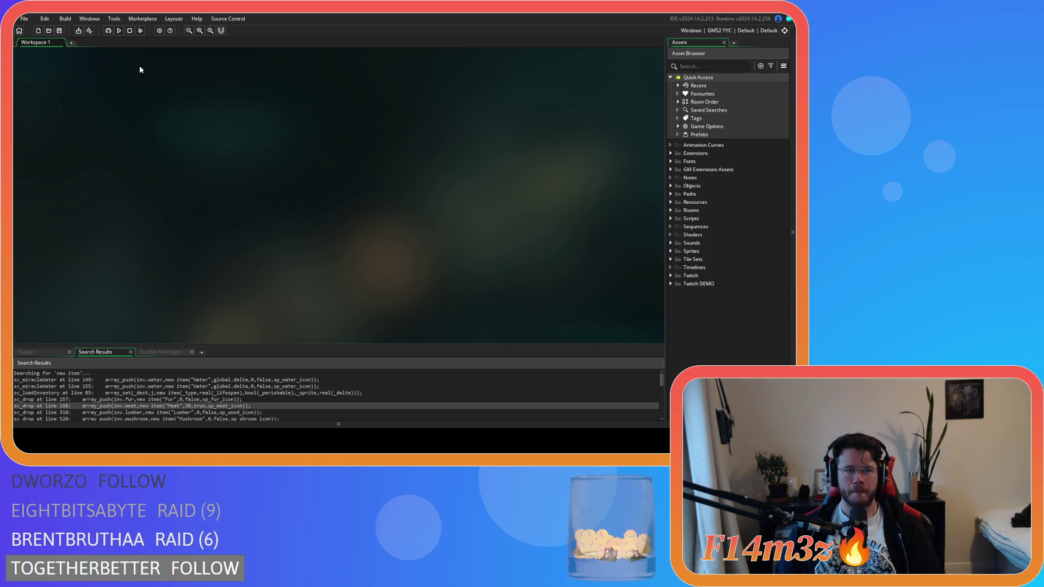
pyautogui.click(719, 30)
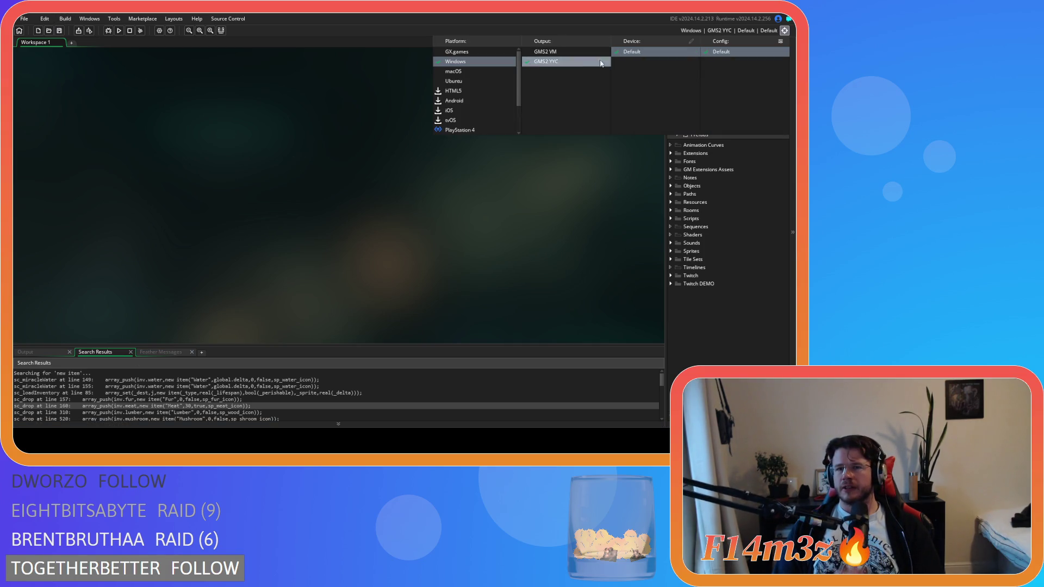
pyautogui.click(483, 236)
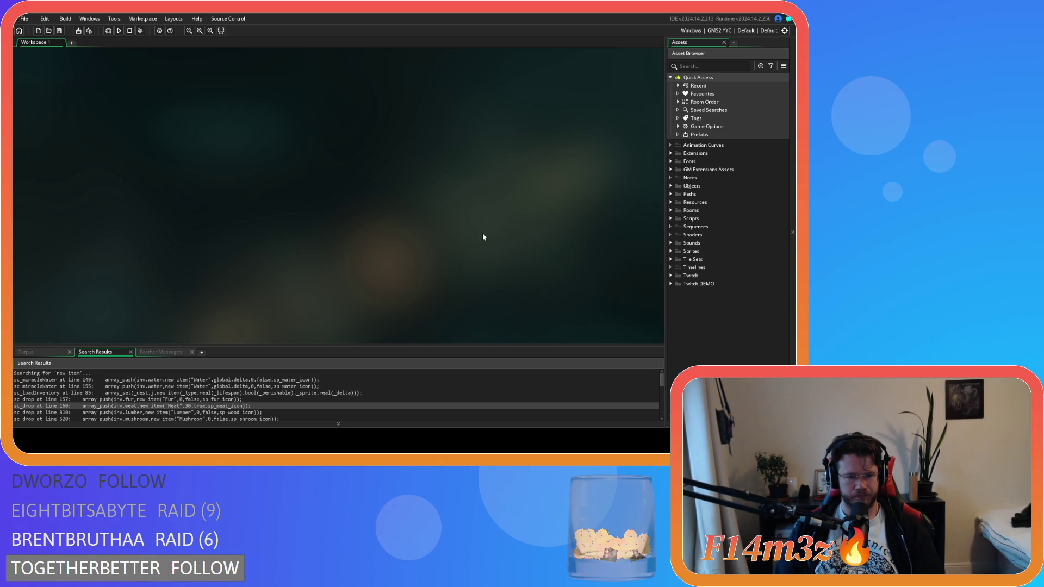
pyautogui.click(723, 31)
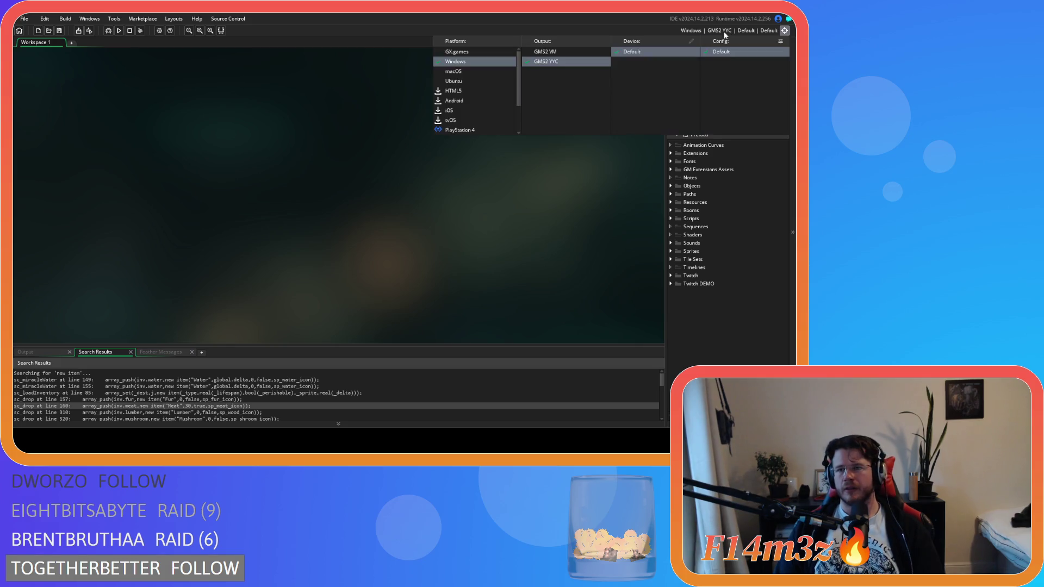
pyautogui.click(598, 55)
pyautogui.click(289, 253)
pyautogui.click(109, 31)
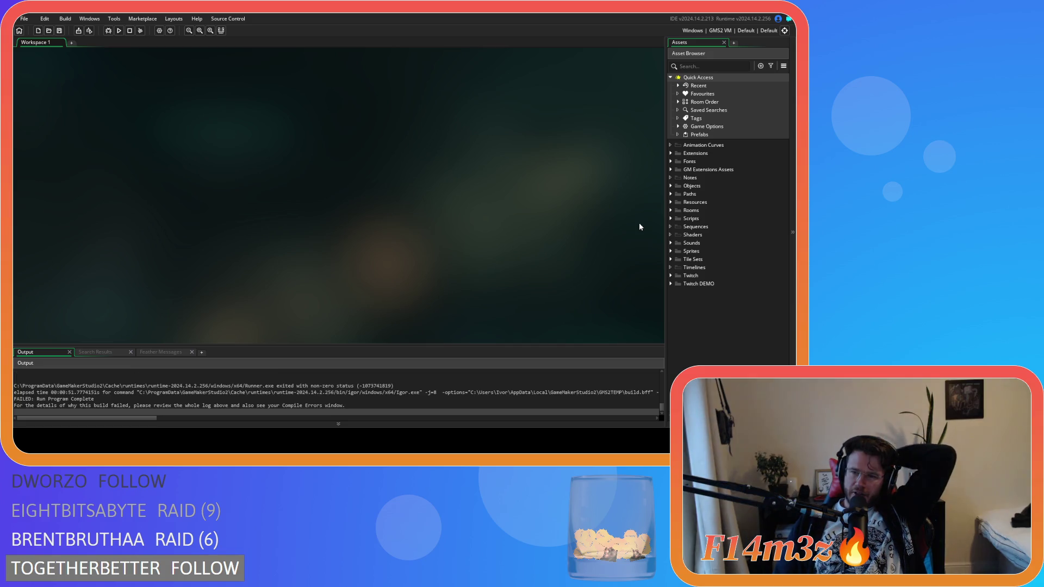
pyautogui.click(671, 186)
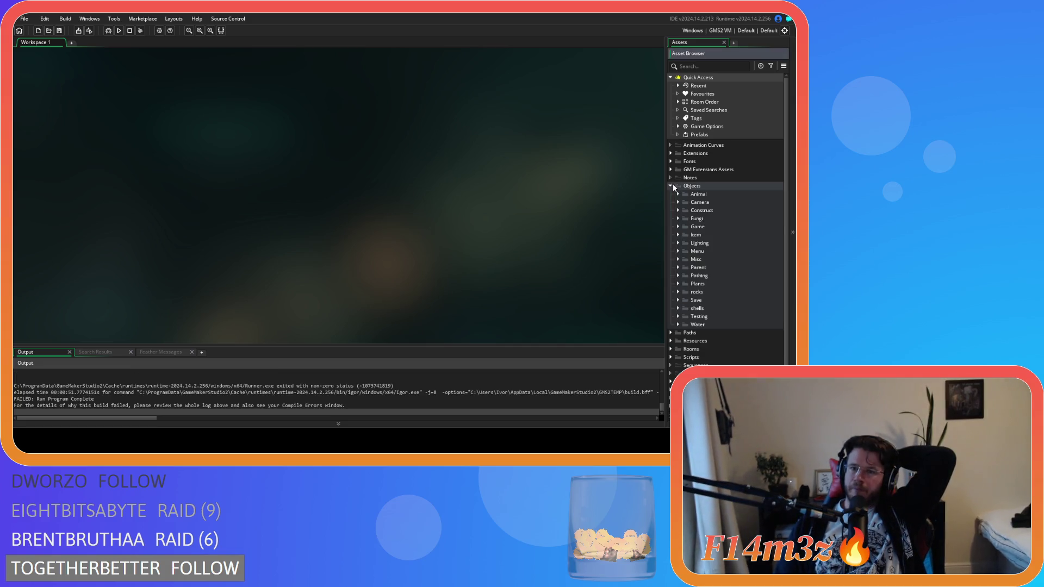
pyautogui.click(678, 227)
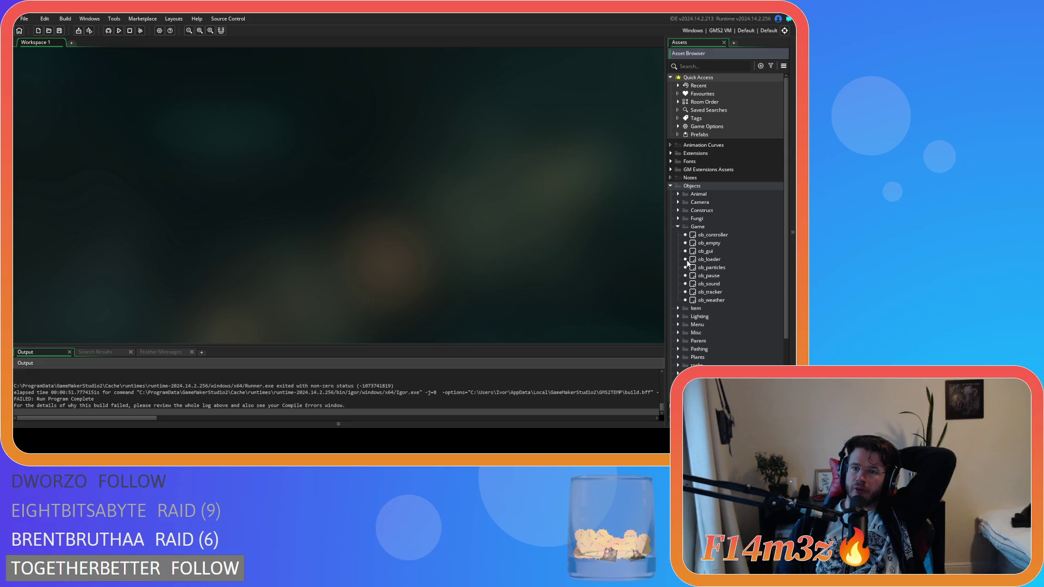
pyautogui.click(678, 226)
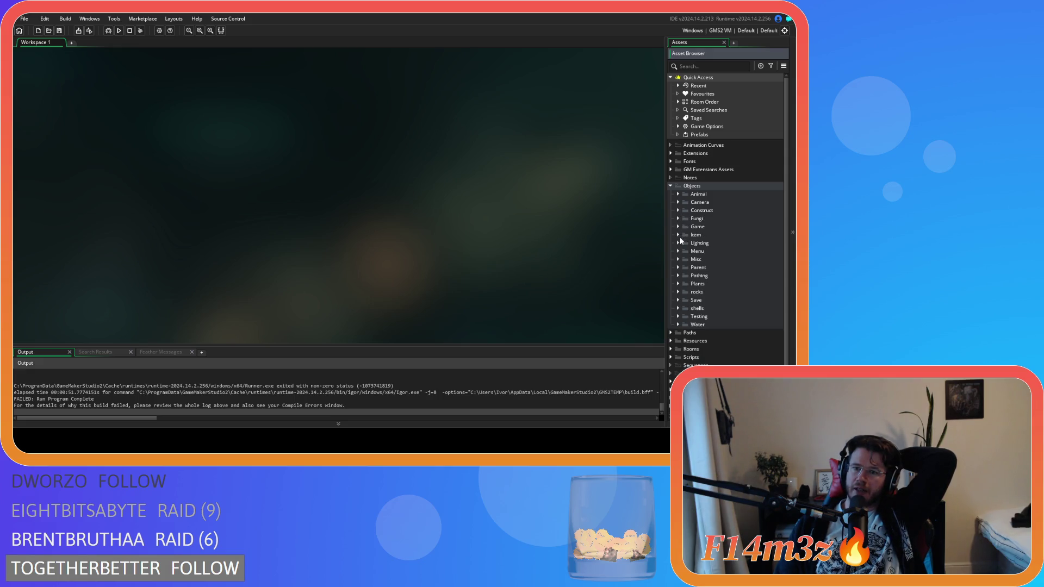
pyautogui.doubleClick(683, 195)
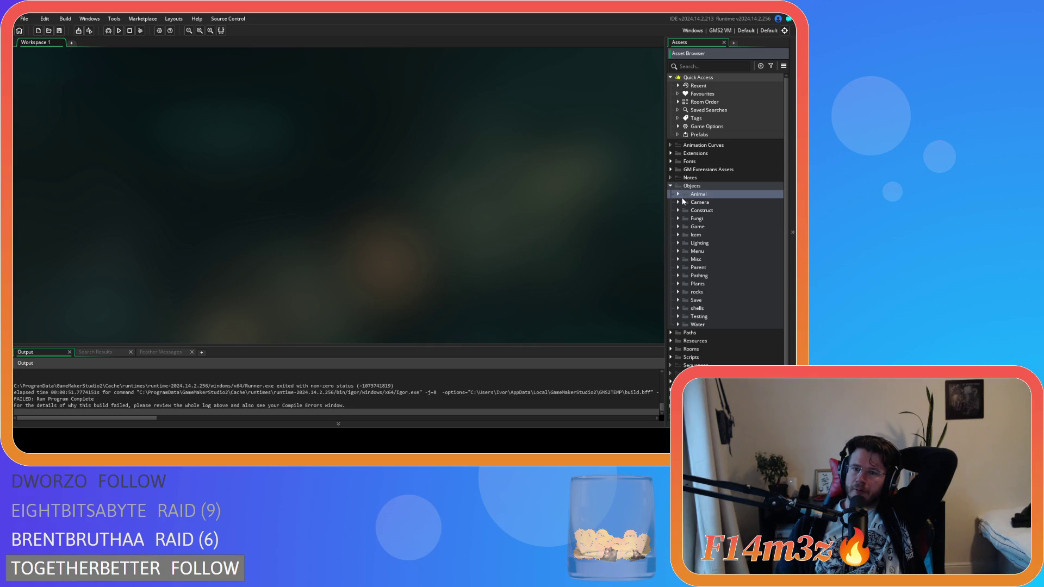
pyautogui.click(685, 211)
pyautogui.doubleClick(713, 226)
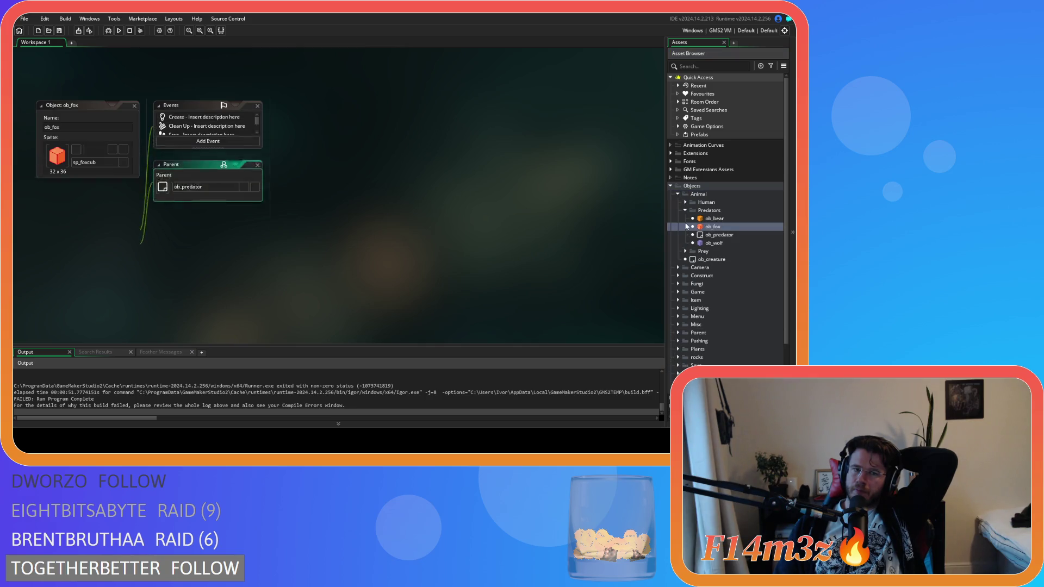
pyautogui.doubleClick(180, 135)
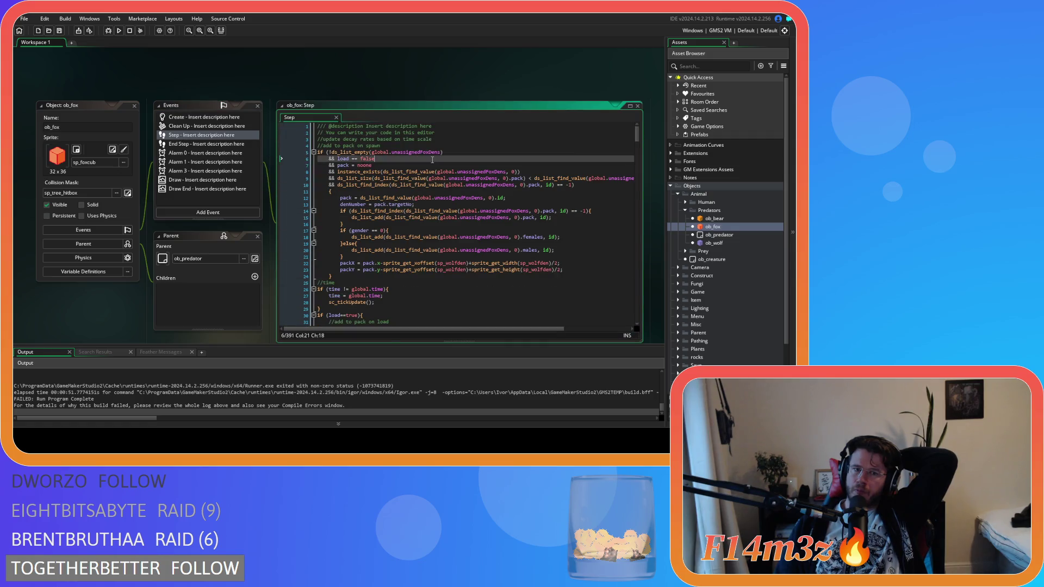
pyautogui.scroll(-3, 381, 245)
pyautogui.scroll(2, 276, 403)
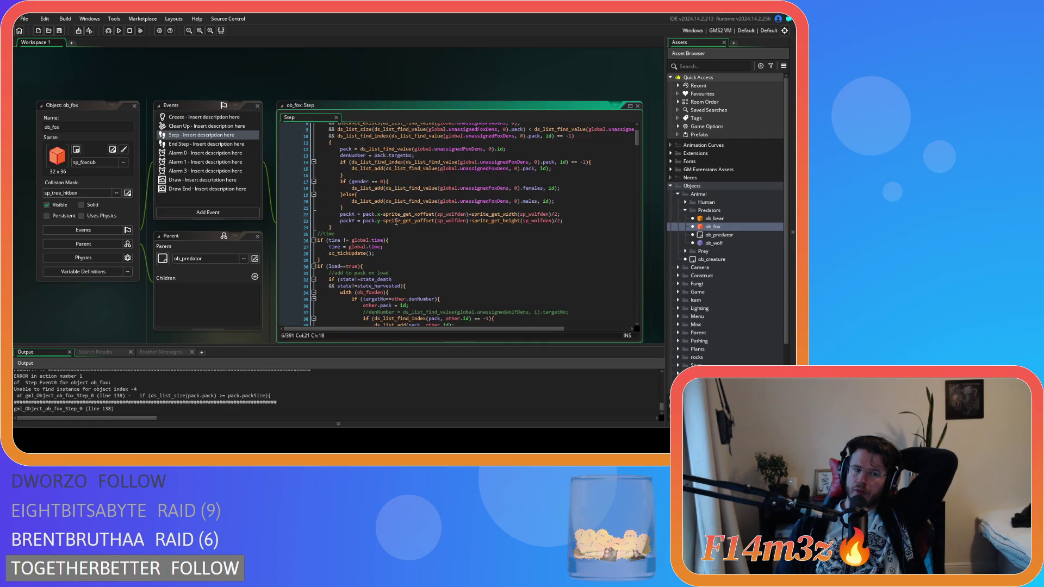
pyautogui.scroll(-20, 392, 224)
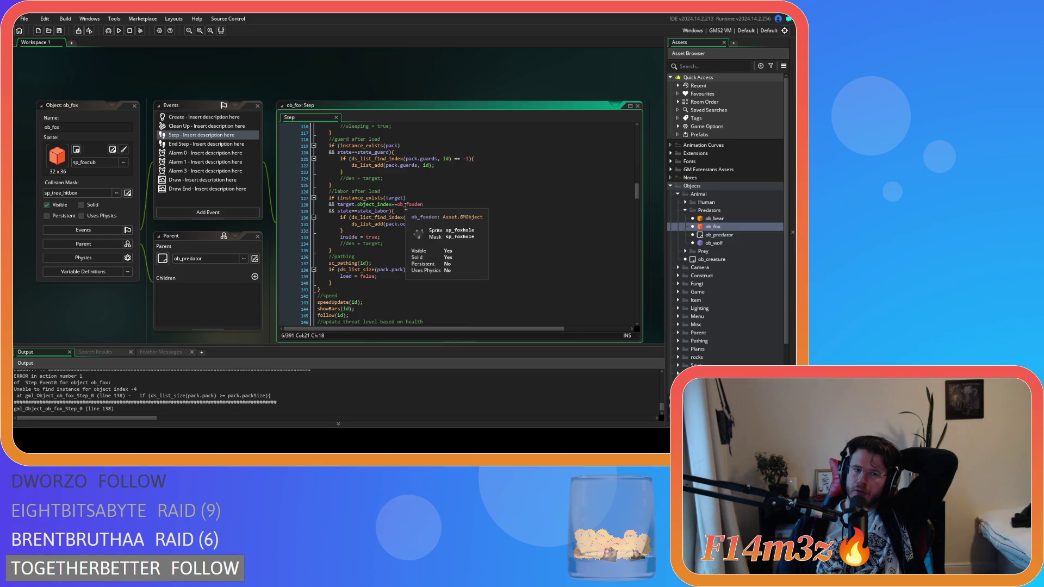
pyautogui.doubleClick(372, 269)
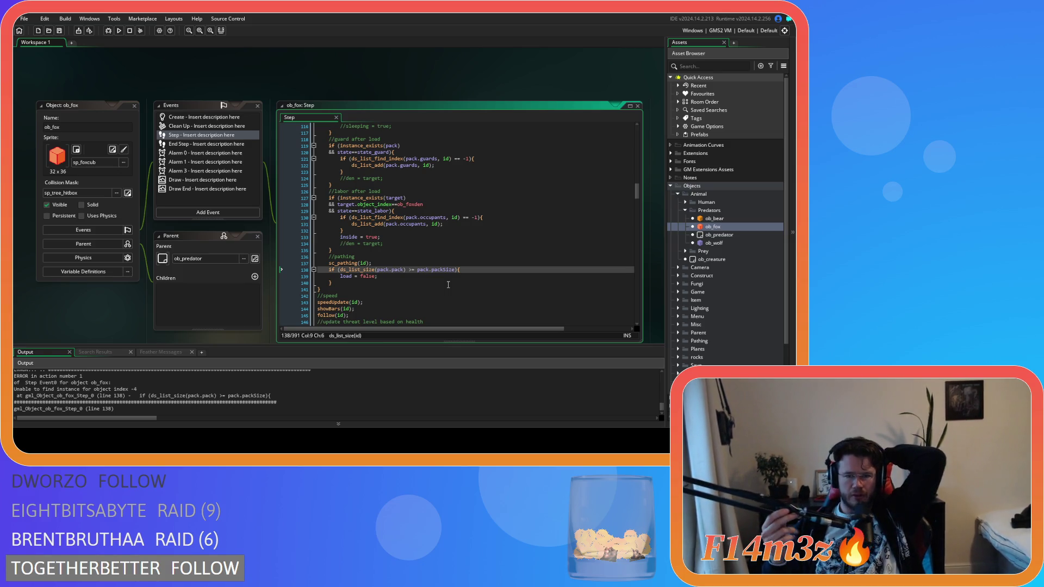
pyautogui.click(396, 277)
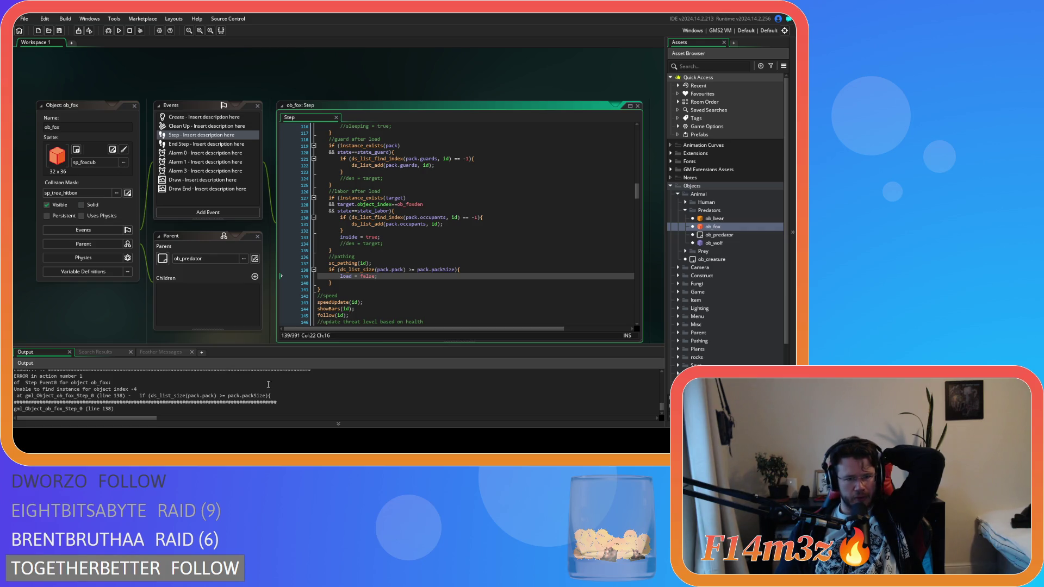
pyautogui.doubleClick(384, 270)
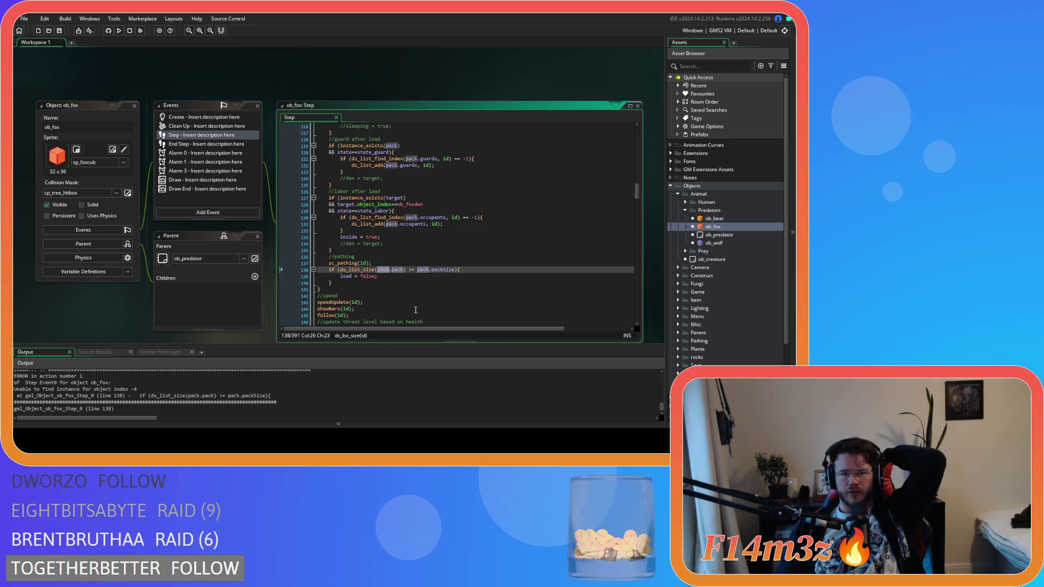
pyautogui.scroll(2, 407, 292)
pyautogui.scroll(-4, 407, 292)
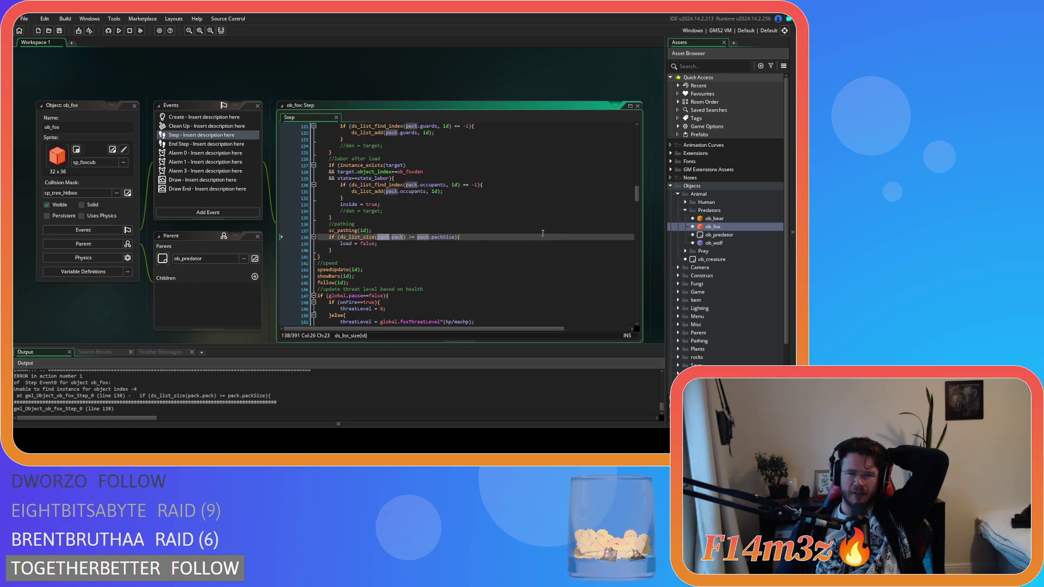
pyautogui.scroll(20, 549, 232)
pyautogui.scroll(7, 517, 250)
pyautogui.scroll(4, 517, 250)
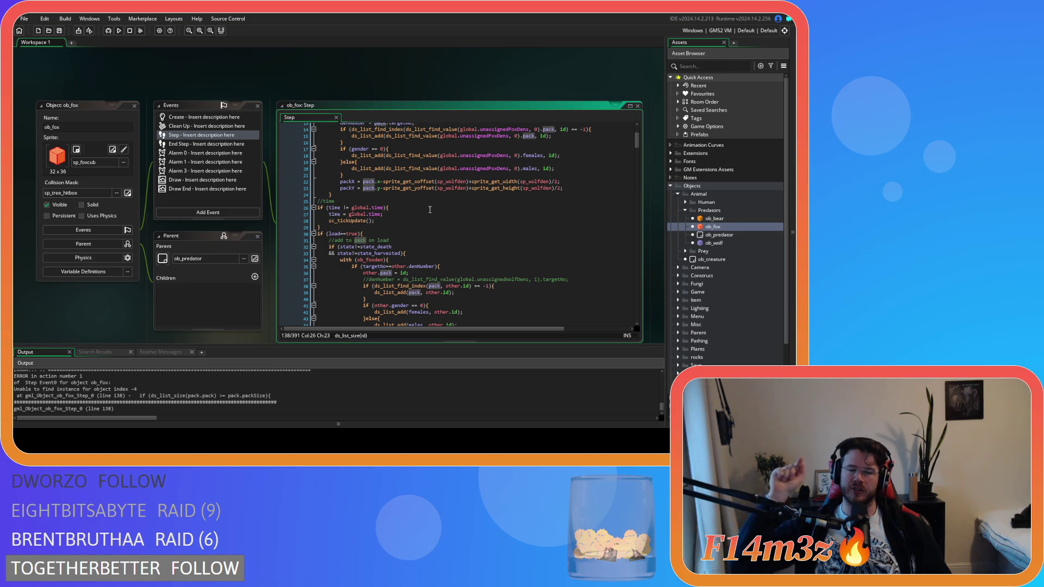
pyautogui.scroll(-12, 429, 210)
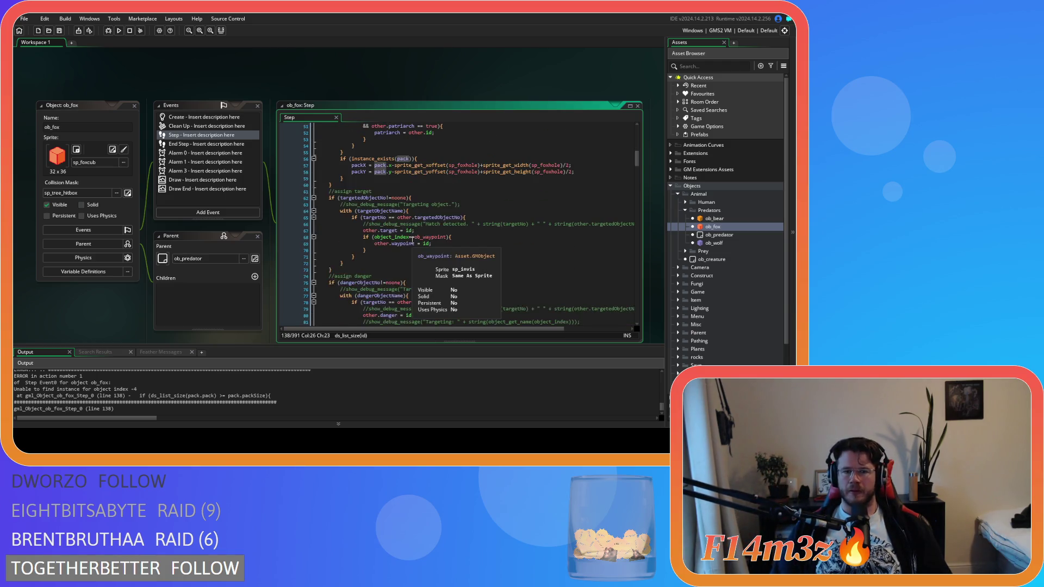
pyautogui.scroll(-8, 412, 239)
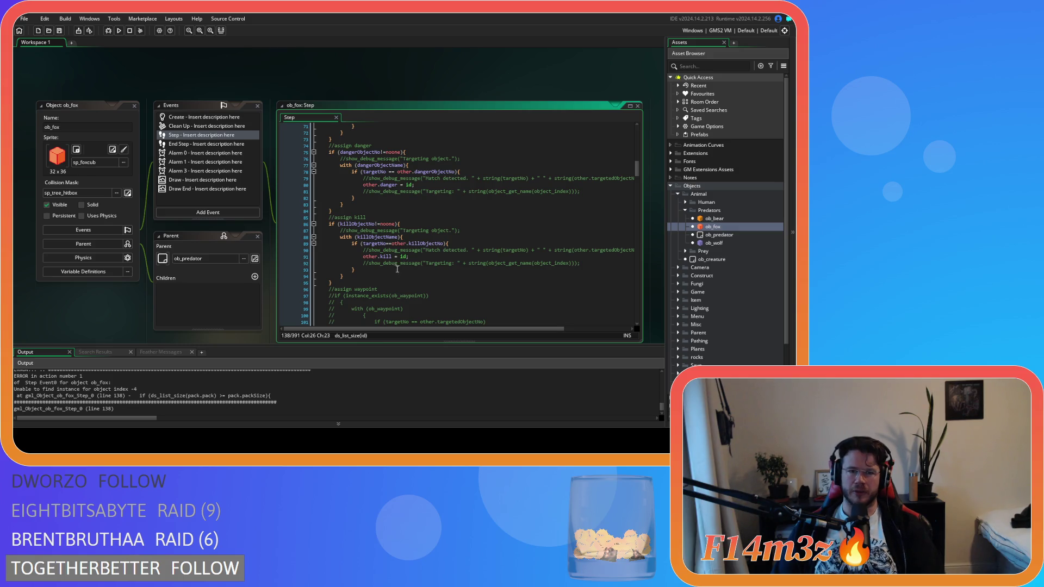
pyautogui.scroll(-8, 405, 255)
pyautogui.scroll(-3, 398, 273)
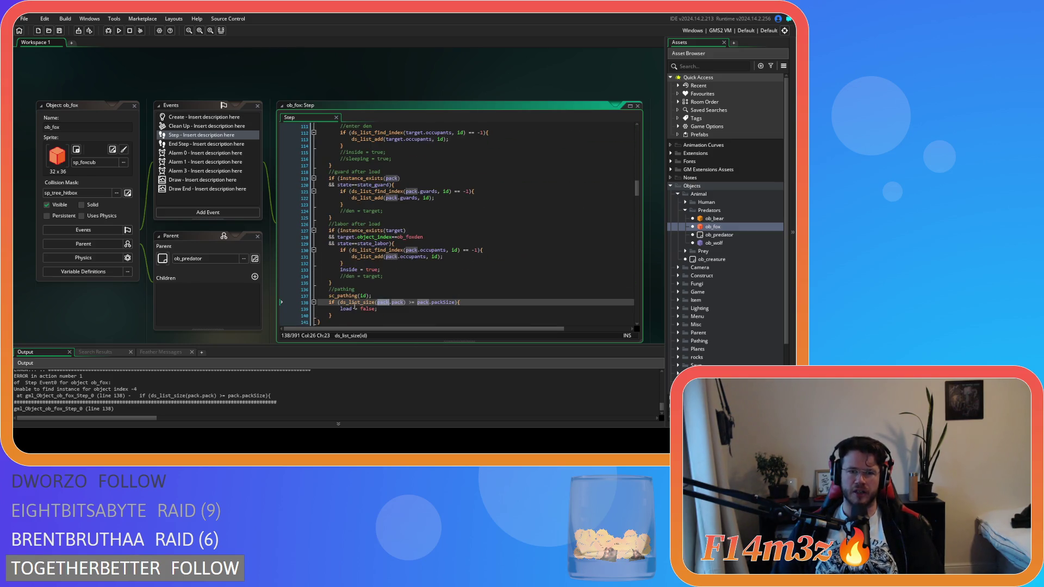
pyautogui.click(341, 302)
# - Make line 138 read if (instance_exists(pack) && ds_list_size(pack.pack) >= pack.packSize), save, and run
pyautogui.press('Return')
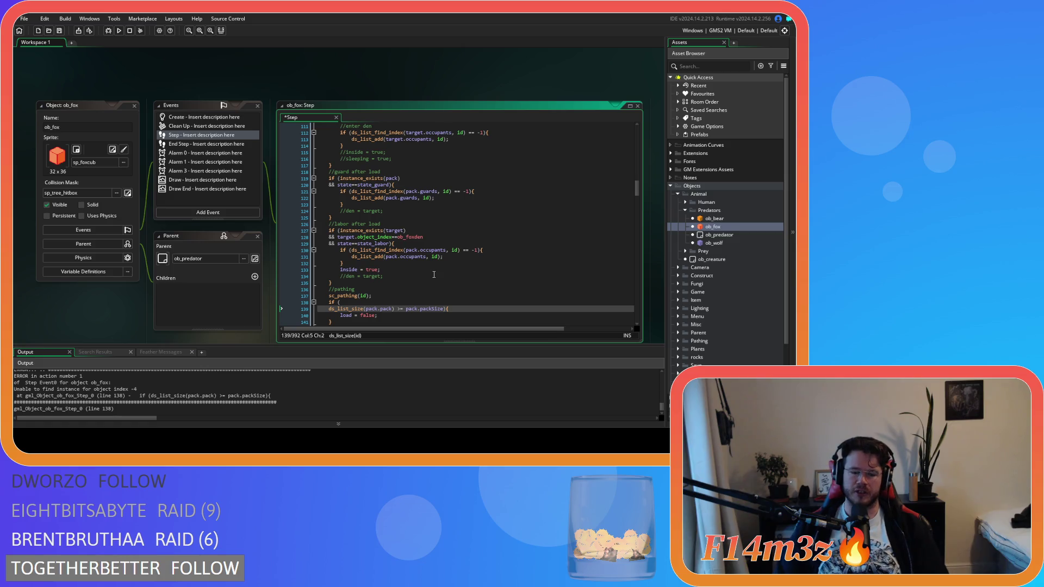
pyautogui.write('&&')
pyautogui.press('Home')
pyautogui.press('Up')
pyautogui.press('End')
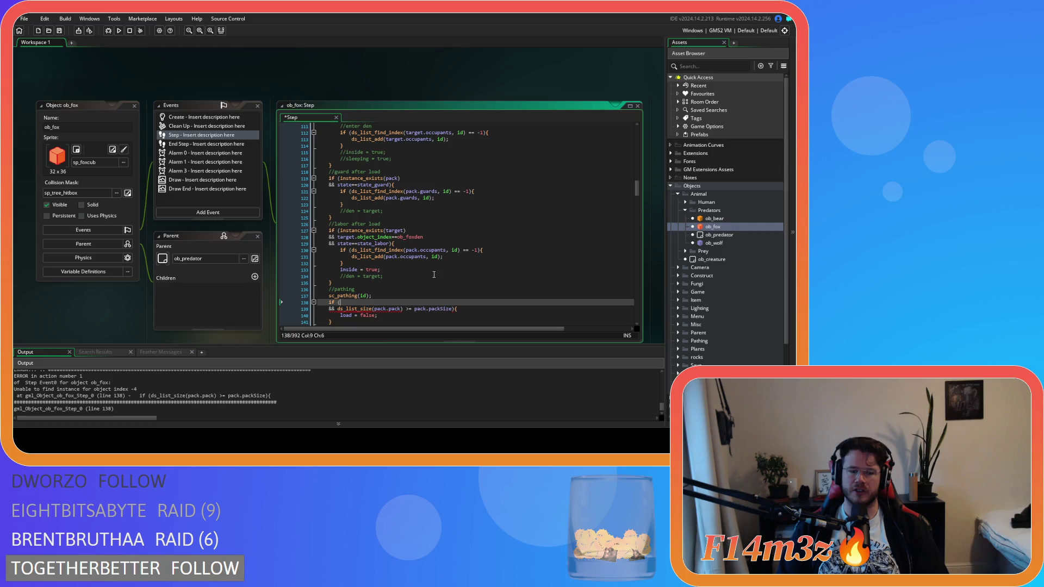
pyautogui.write('!')
pyautogui.press('BackSpace')
pyautogui.write('instance_e')
pyautogui.press('Return')
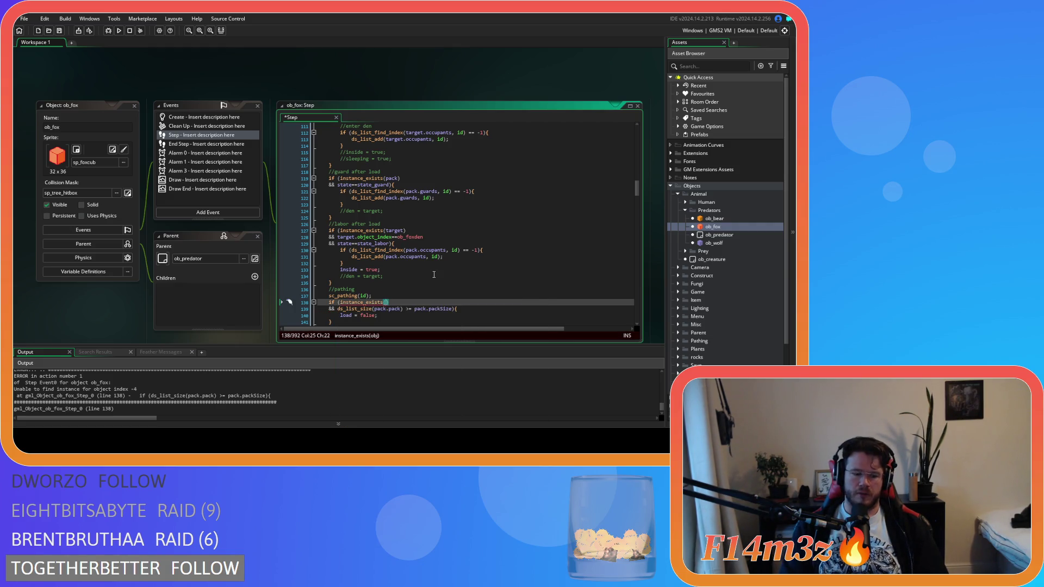
pyautogui.write('pack)')
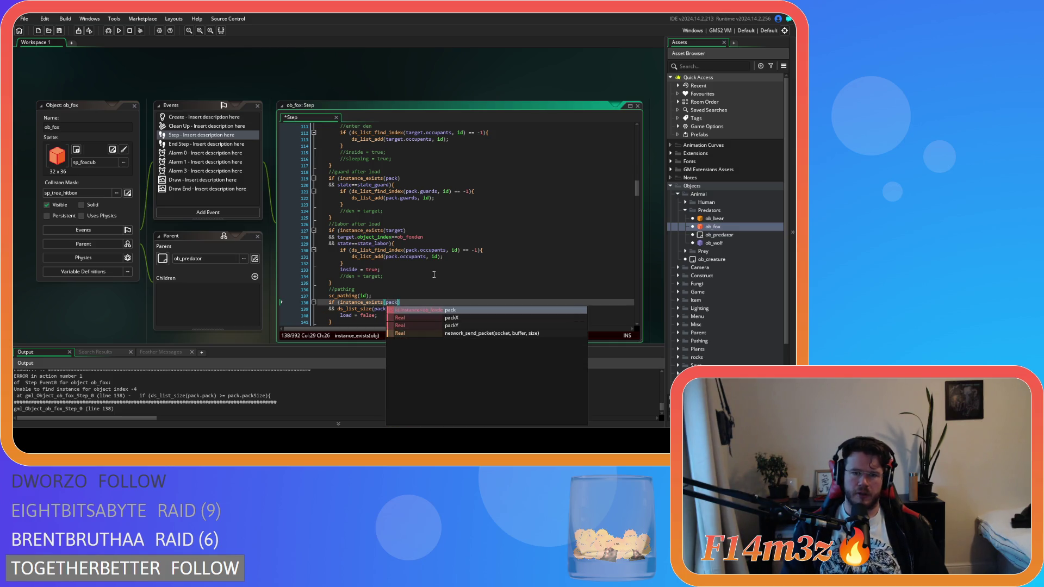
pyautogui.hotkey('ctrl', 's')
pyautogui.press('F5')
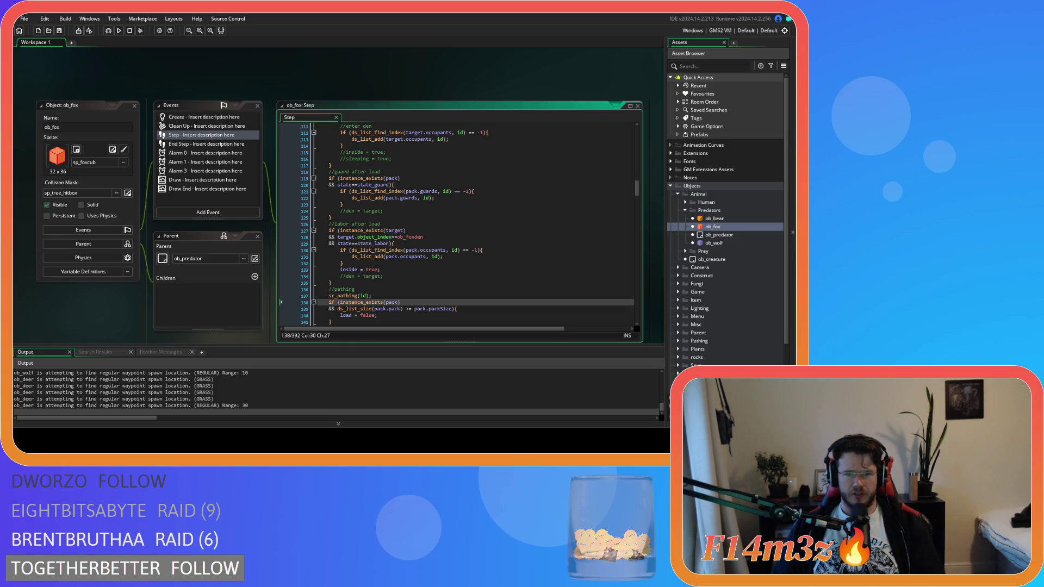
# - Delete the spaces on both sides of >= on line 139 so it reads pack.pack)>=pack.packSize
pyautogui.click(383, 211)
pyautogui.scroll(-10, 479, 241)
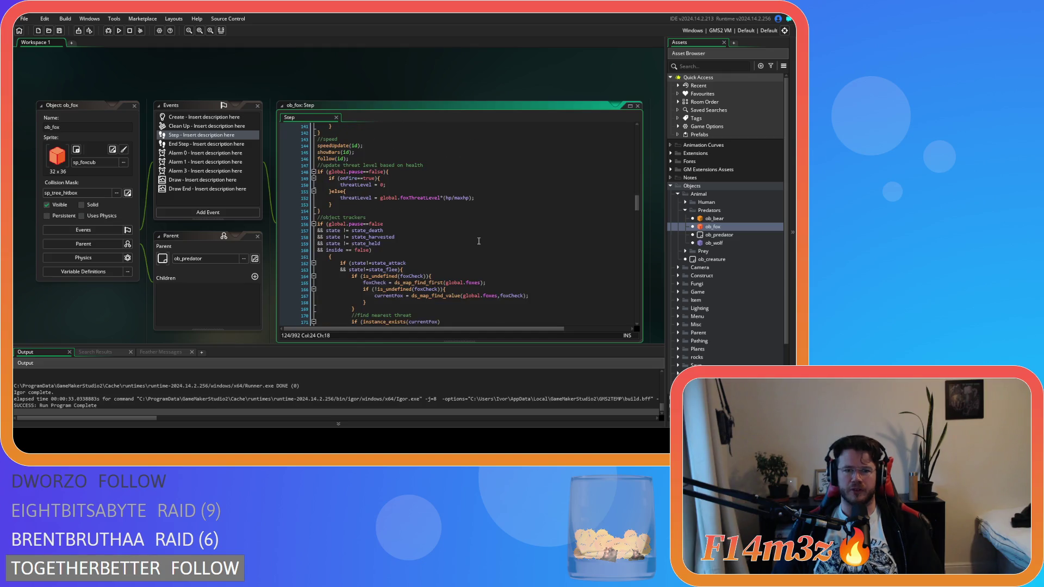
pyautogui.click(325, 253)
pyautogui.scroll(5, 332, 229)
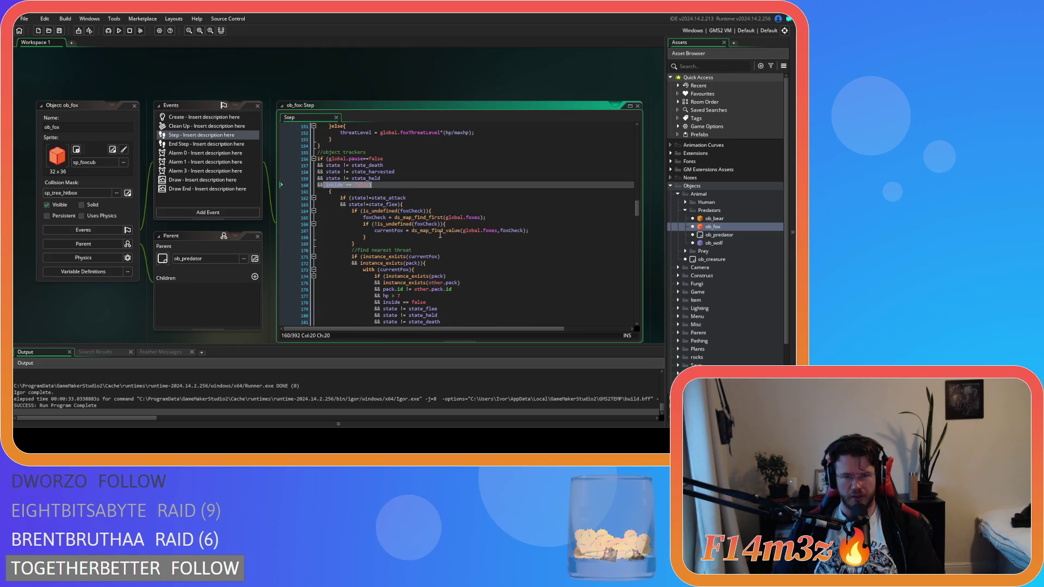
pyautogui.moveTo(378, 201); pyautogui.dragTo(351, 201)
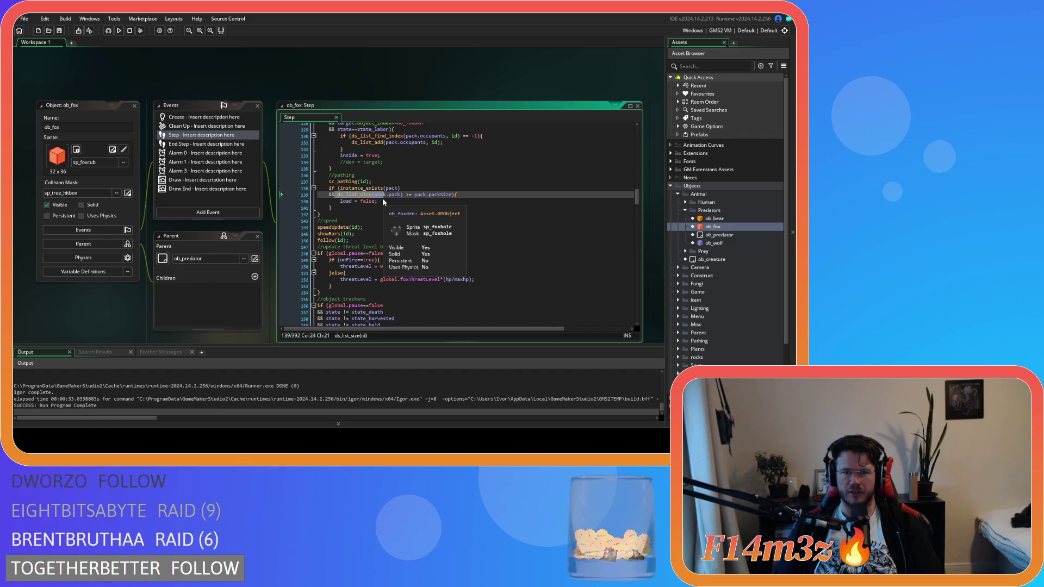
pyautogui.moveTo(638, 200)
pyautogui.mouseDown()
pyautogui.moveTo(632, 129)
pyautogui.moveTo(624, 199)
pyautogui.mouseUp()
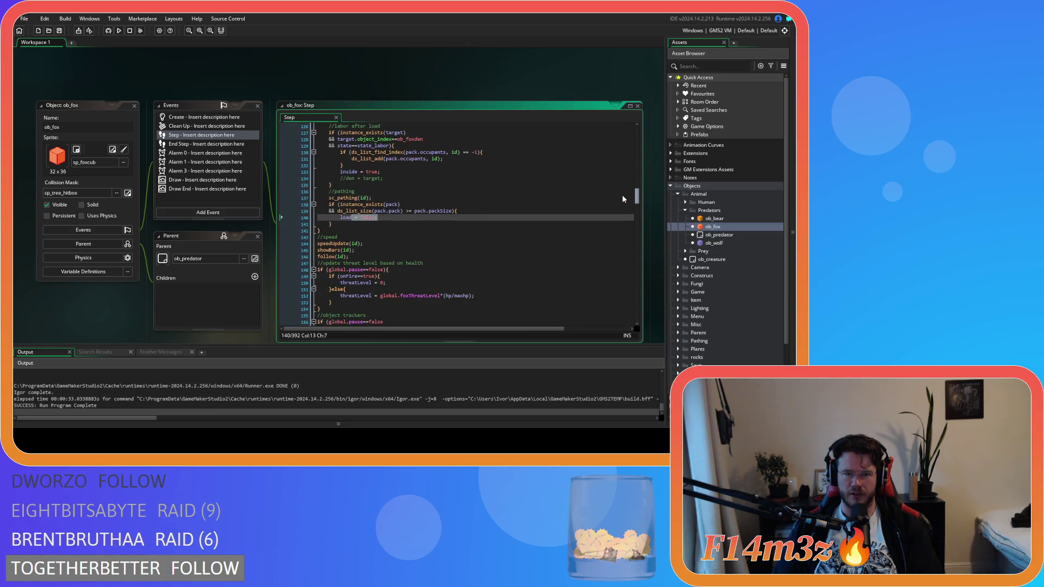
pyautogui.click(489, 211)
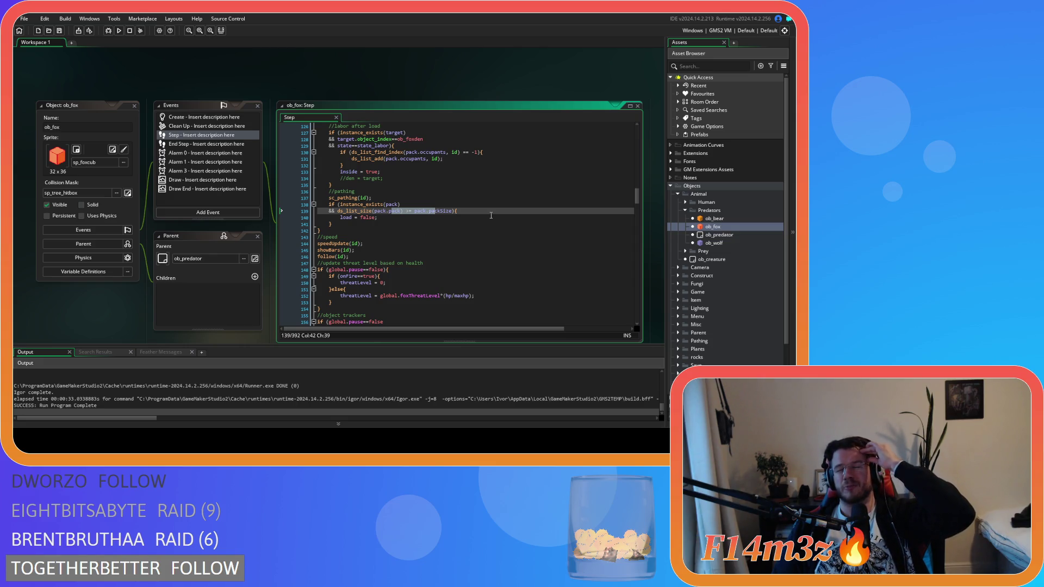
pyautogui.click(459, 229)
pyautogui.click(361, 217)
pyautogui.press('Up')
pyautogui.press('BackSpace')
pyautogui.press('Delete')
# - Review the if (load==true){ line near line 30 in the Step code
pyautogui.click(484, 204)
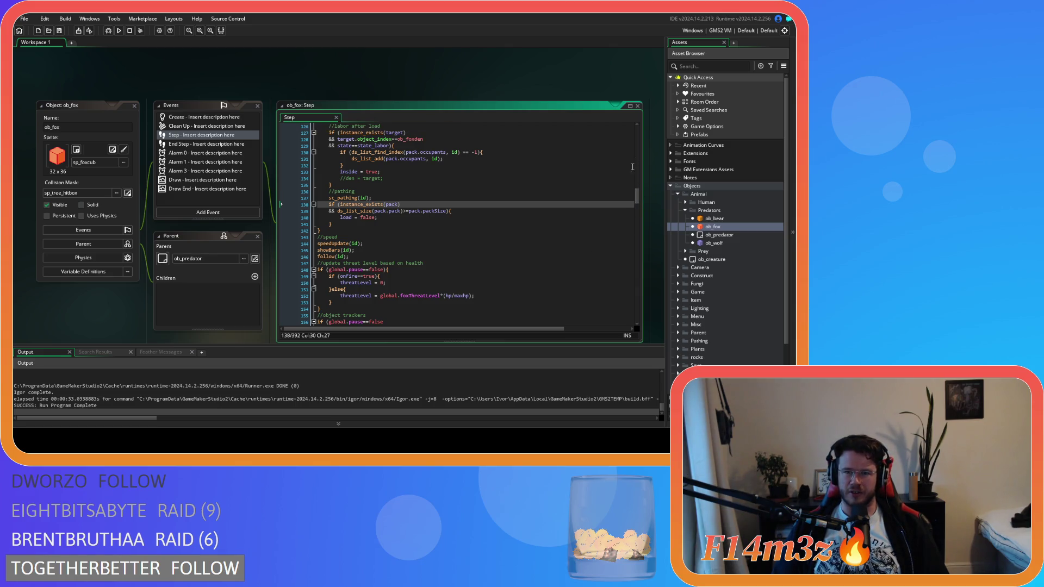
pyautogui.moveTo(638, 200); pyautogui.dragTo(634, 146)
pyautogui.click(333, 243)
pyautogui.moveTo(319, 243); pyautogui.dragTo(380, 244)
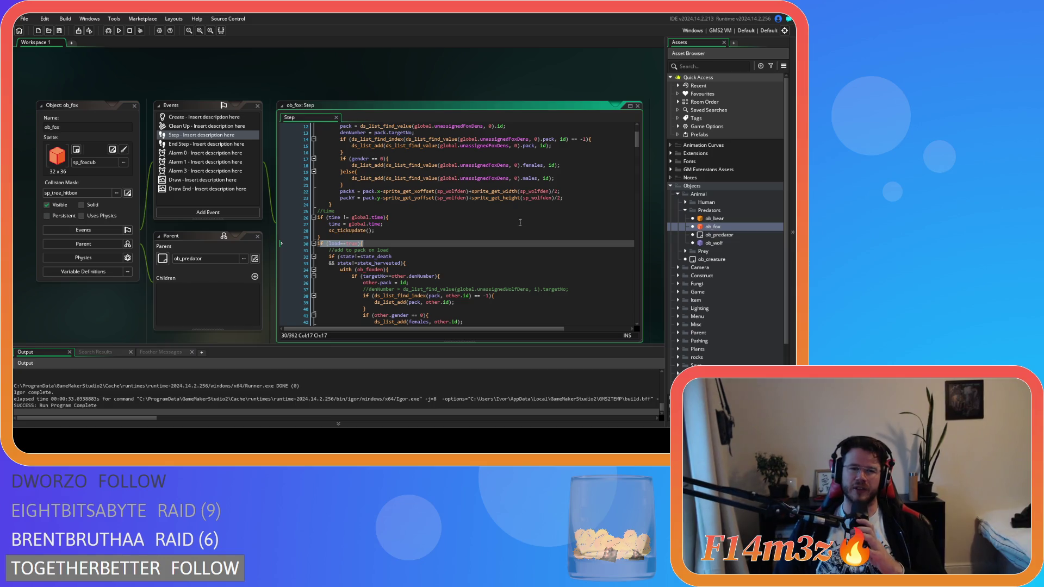
pyautogui.scroll(-3, 463, 265)
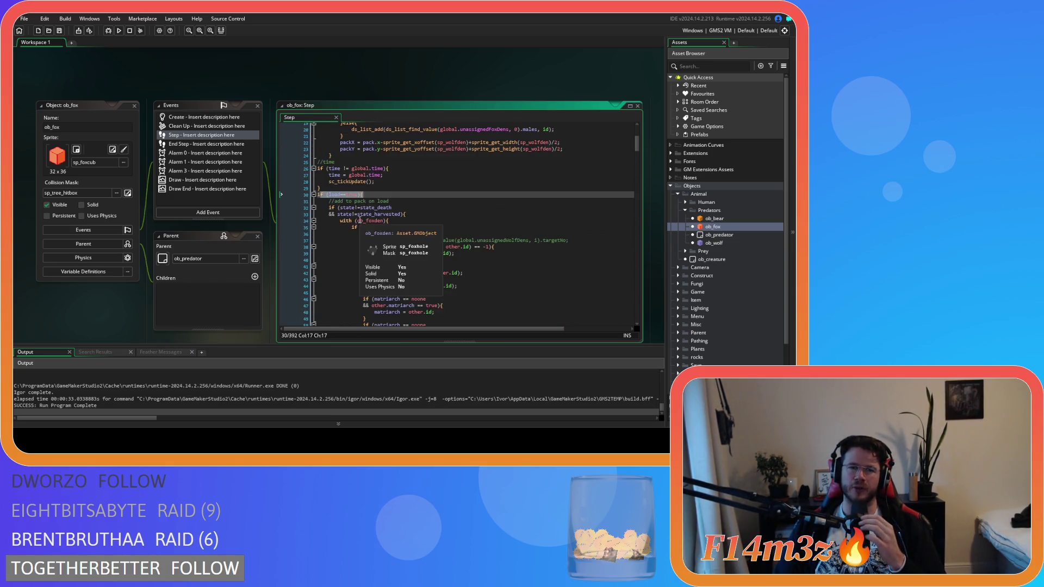
pyautogui.scroll(-3, 345, 221)
pyautogui.moveTo(637, 153)
pyautogui.mouseDown()
pyautogui.moveTo(641, 212)
pyautogui.moveTo(644, 201)
pyautogui.mouseUp()
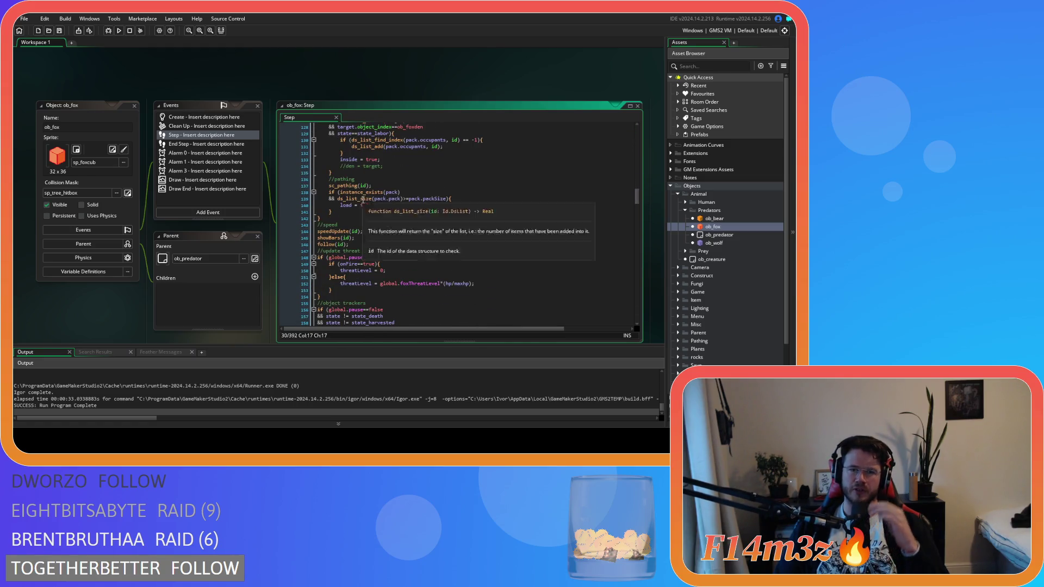
# - Check the pack logic on lines 134–140, including the instance_exists guard and pack.packSize comparison
pyautogui.moveTo(453, 199); pyautogui.dragTo(310, 196)
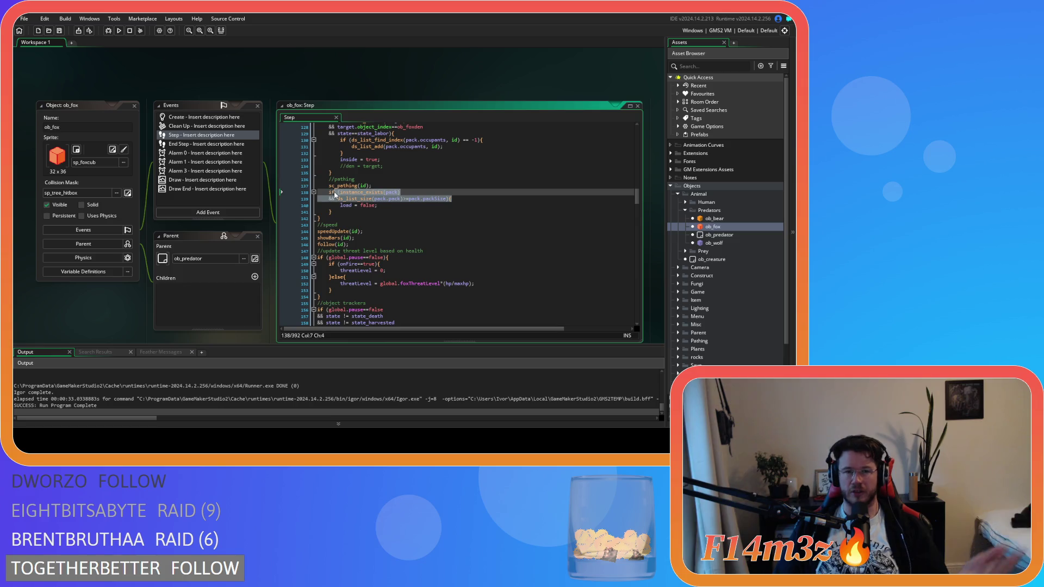
pyautogui.moveTo(389, 198); pyautogui.dragTo(496, 197)
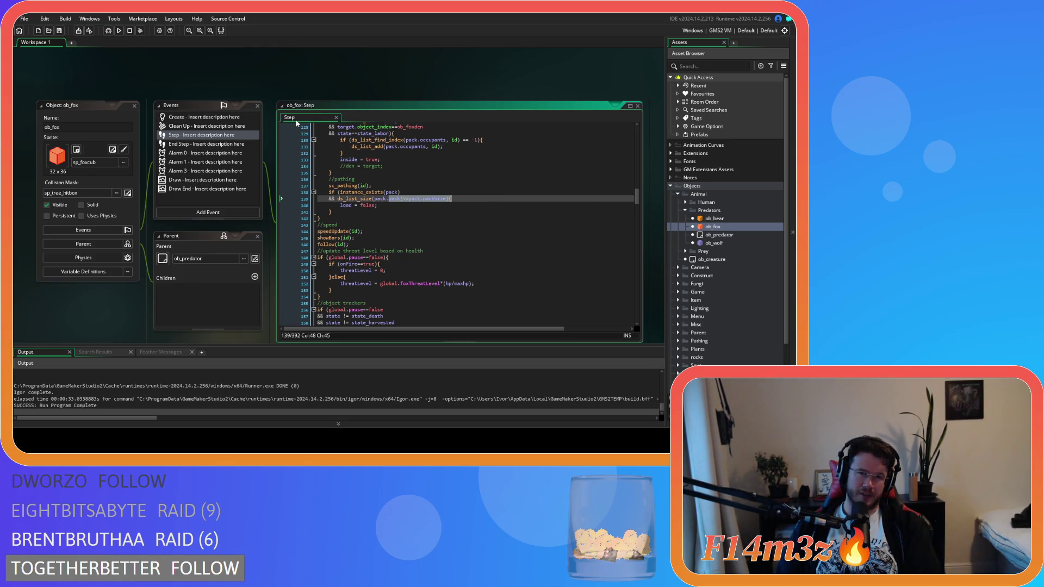
pyautogui.click(402, 199)
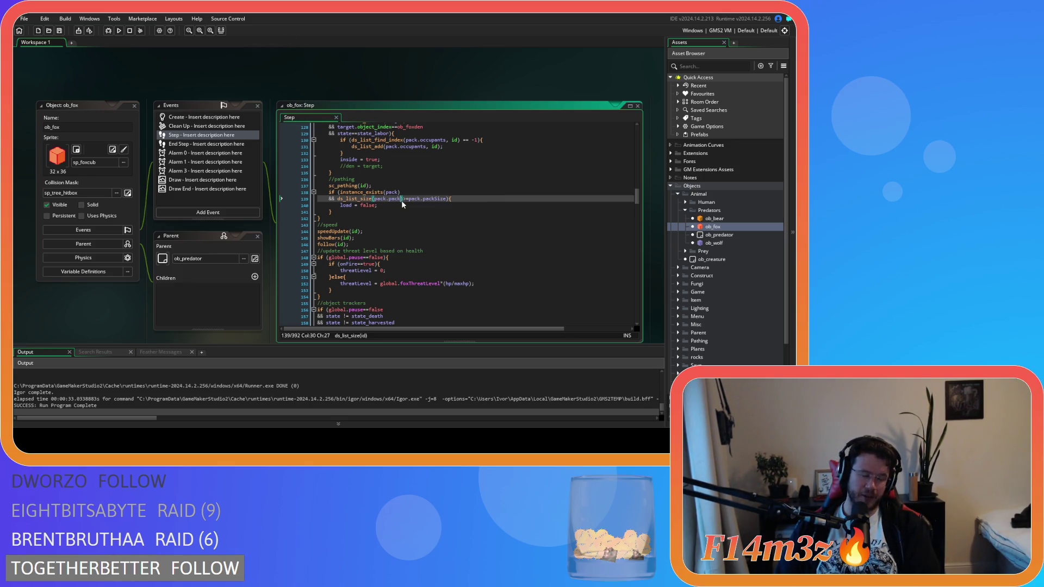
pyautogui.click(397, 206)
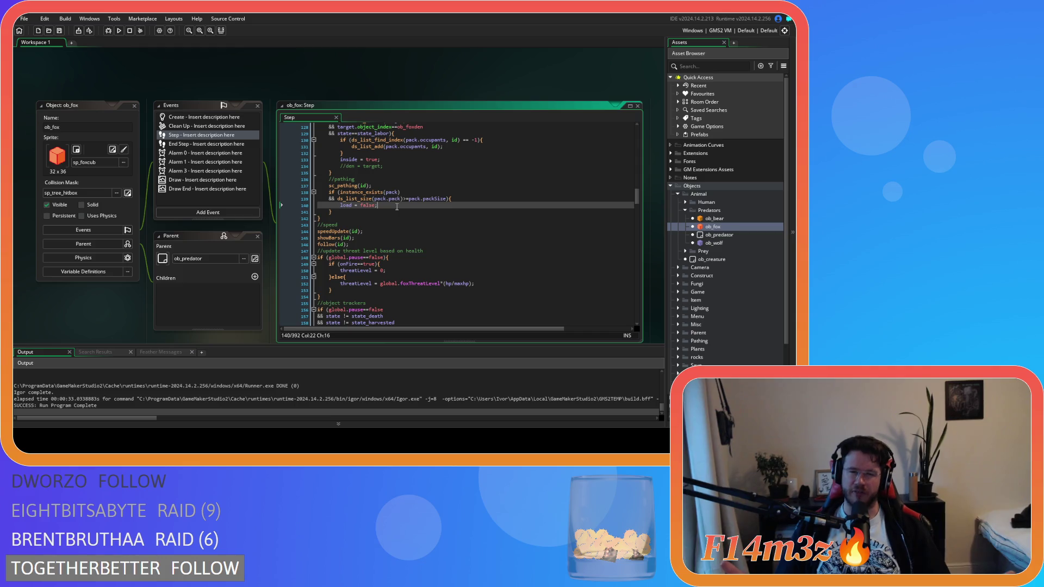
pyautogui.click(347, 166)
pyautogui.click(430, 193)
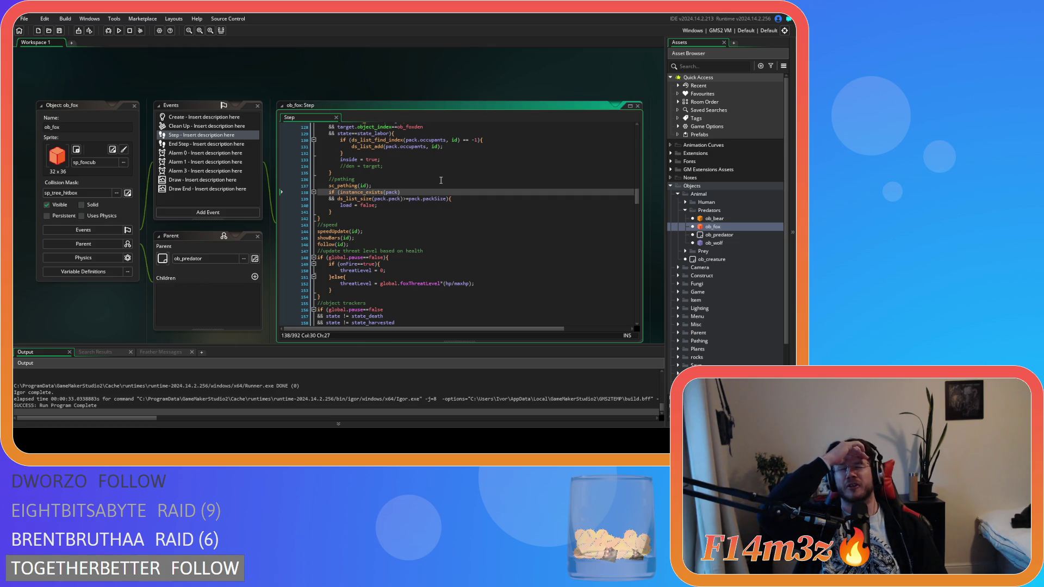
pyautogui.click(483, 185)
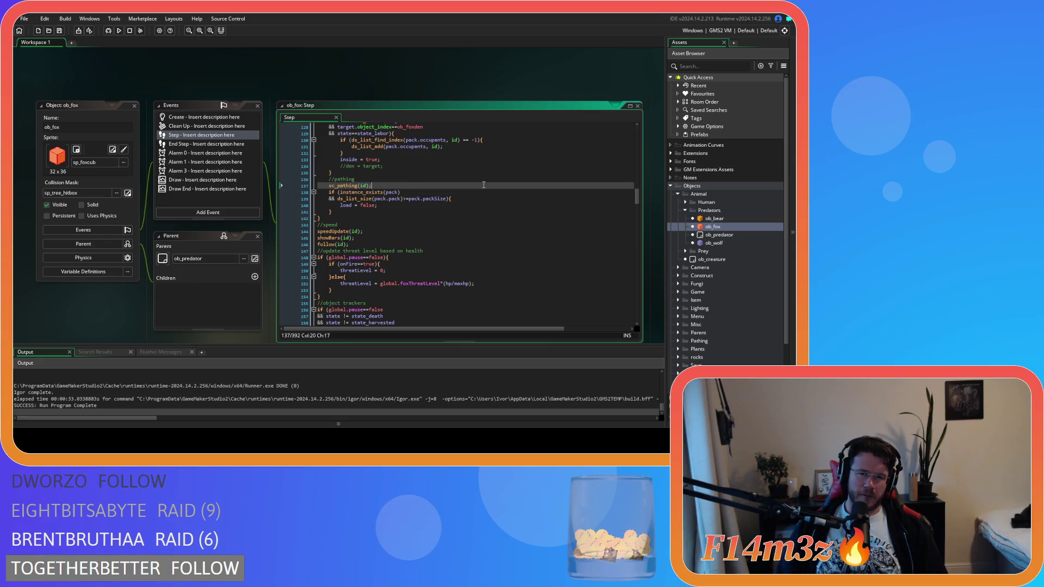
pyautogui.click(432, 212)
pyautogui.press('Up')
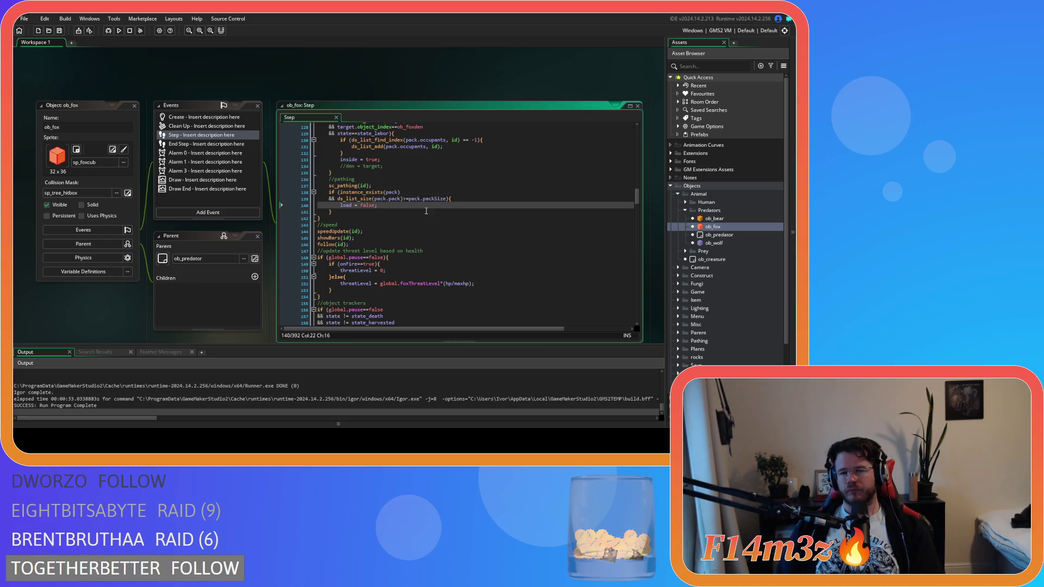
pyautogui.click(352, 192)
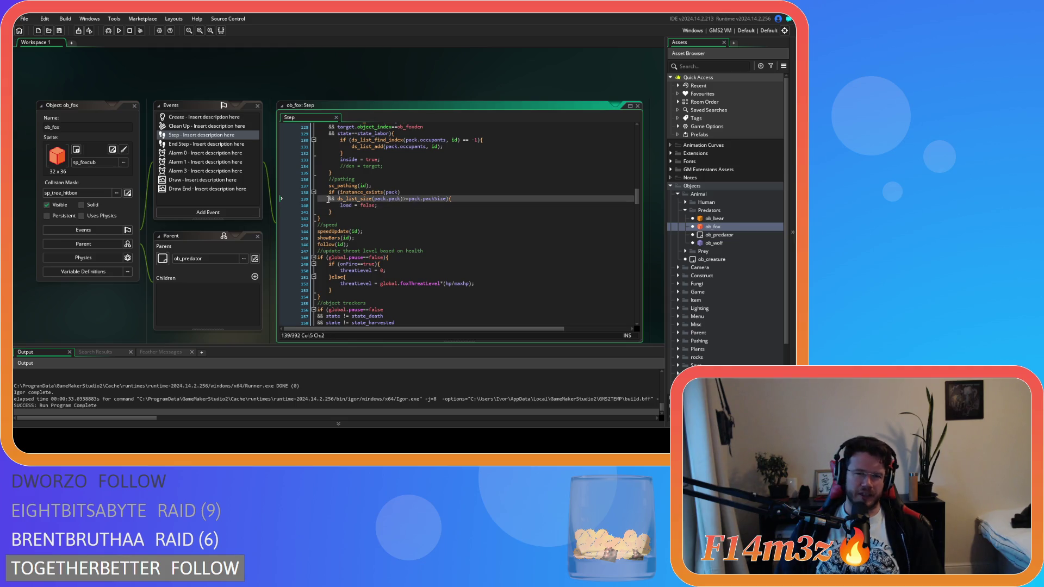
pyautogui.click(418, 199)
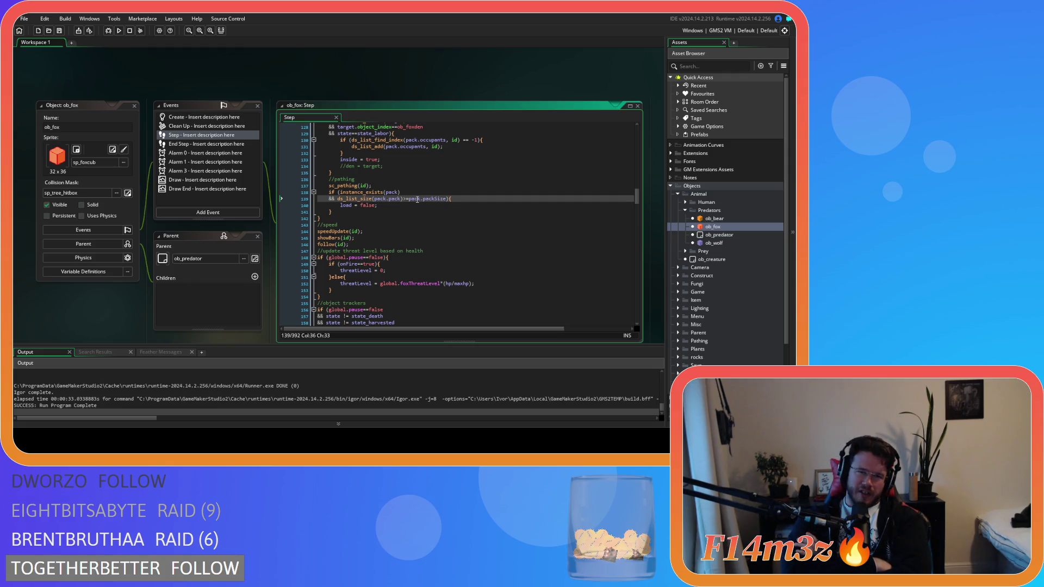
# - Scroll through ob_fox's Step code from the add-to-pack comment line downward
pyautogui.scroll(15, 477, 212)
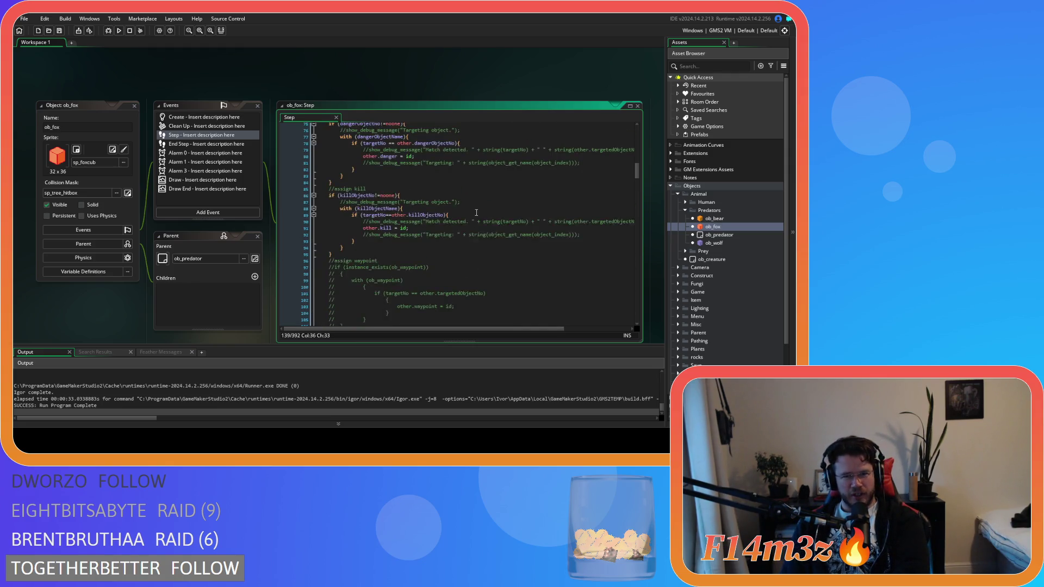
pyautogui.scroll(6, 476, 213)
pyautogui.click(420, 211)
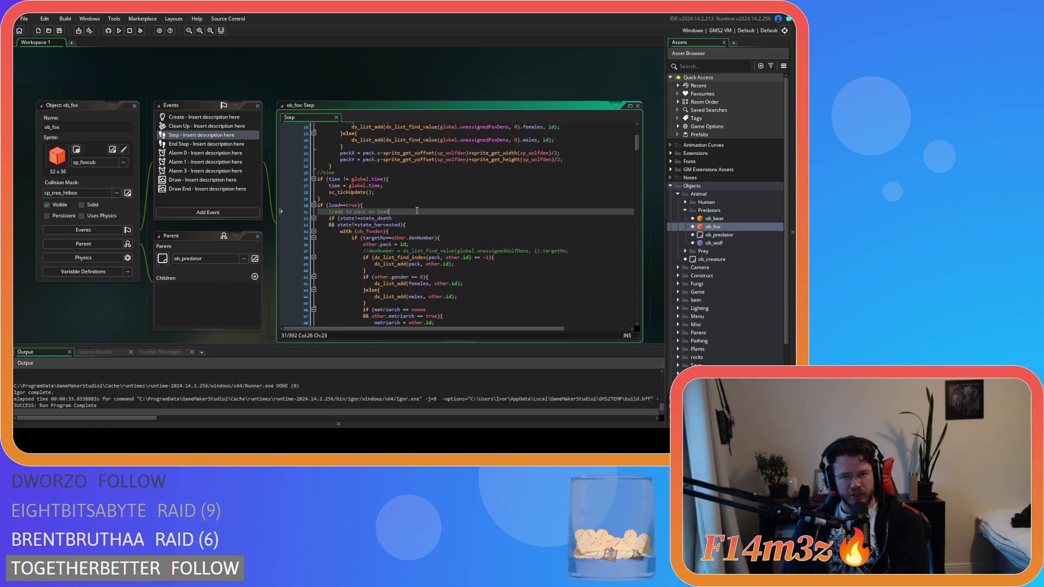
pyautogui.scroll(-2, 420, 205)
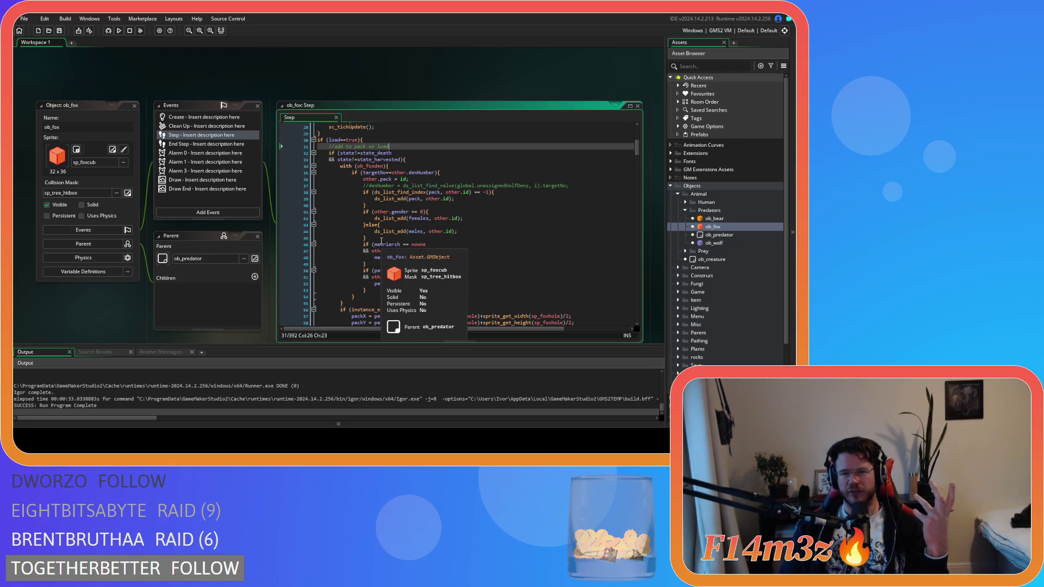
pyautogui.scroll(-5, 381, 241)
pyautogui.scroll(-10, 381, 241)
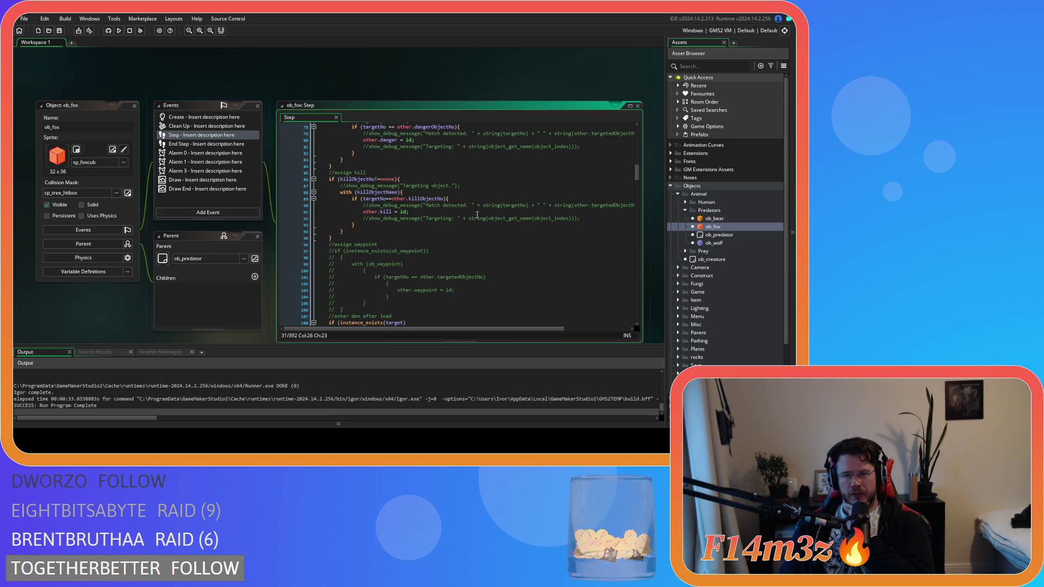
pyautogui.scroll(-15, 490, 213)
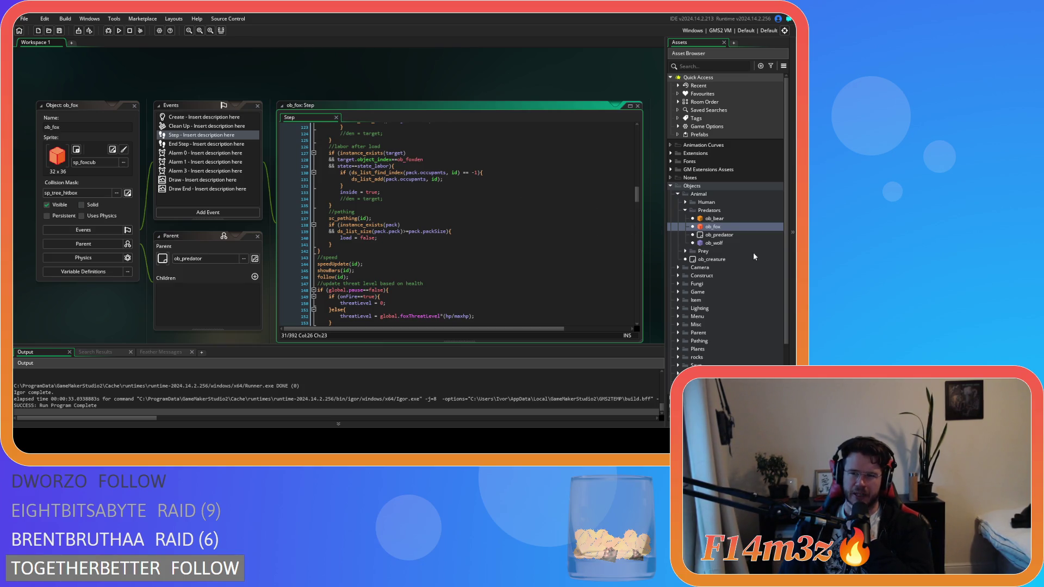
pyautogui.scroll(-3, 754, 253)
# - Expand Scripts › Death in the Asset Browser and open sc_deathFox
pyautogui.click(672, 340)
pyautogui.scroll(-3, 671, 346)
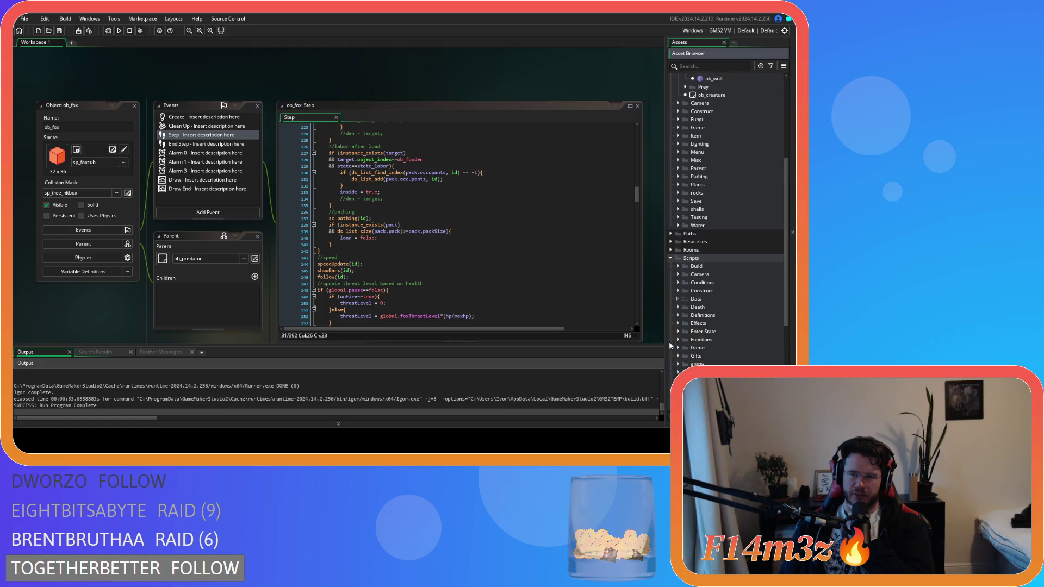
pyautogui.click(679, 308)
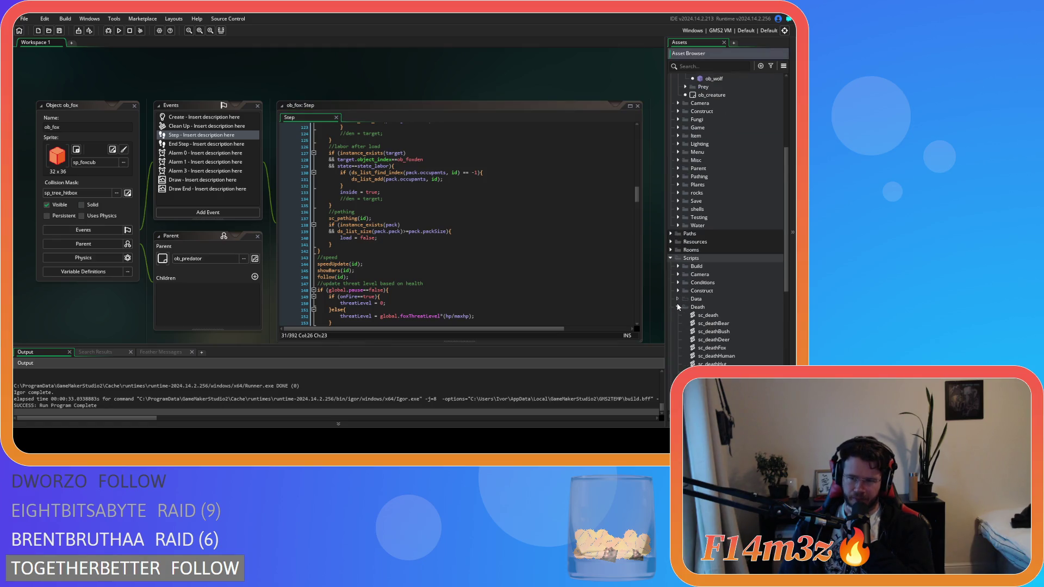
pyautogui.scroll(-2, 682, 308)
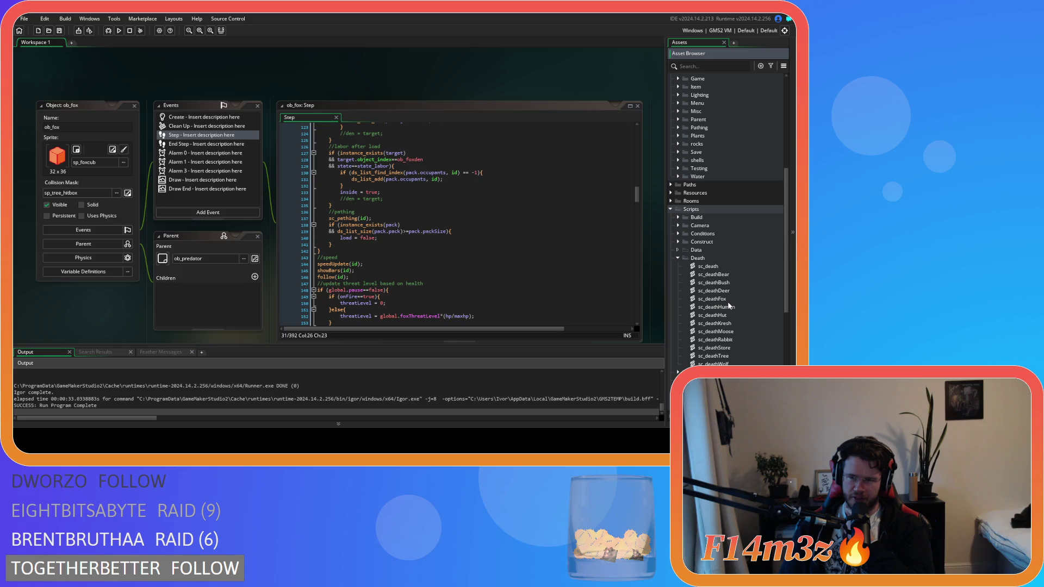
pyautogui.doubleClick(713, 298)
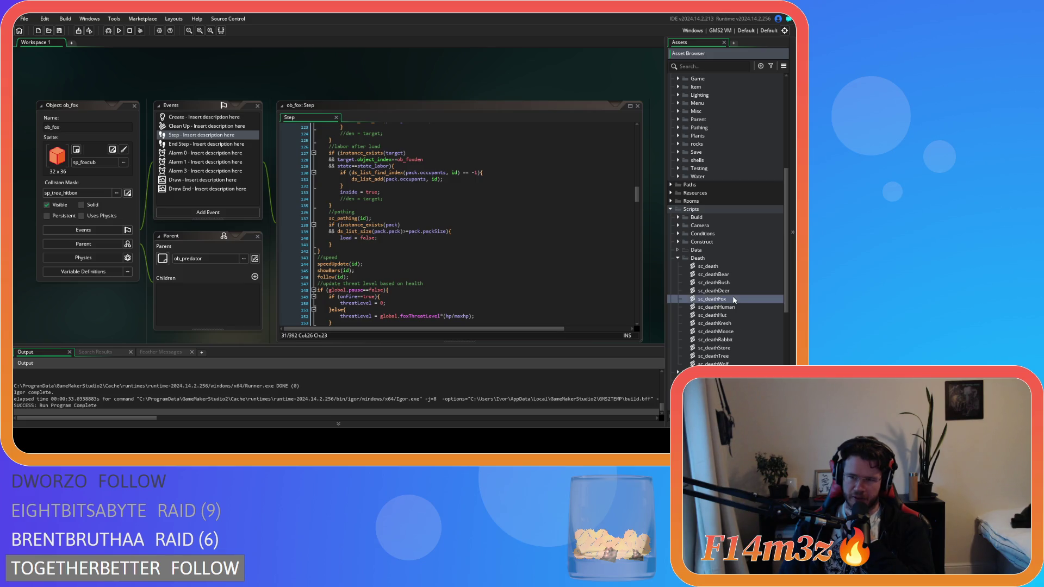
pyautogui.scroll(-13, 298, 199)
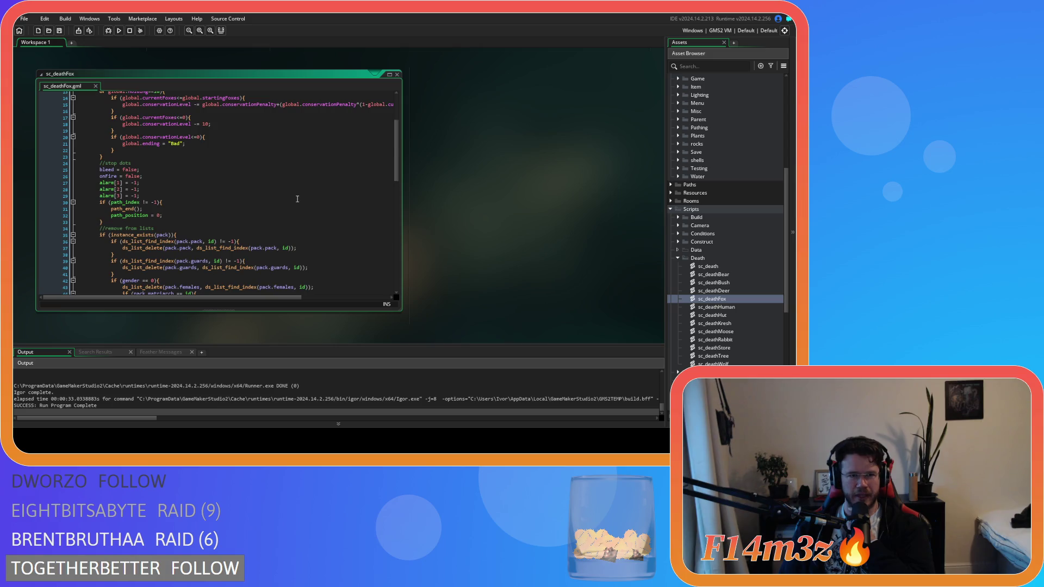
pyautogui.scroll(3, 297, 199)
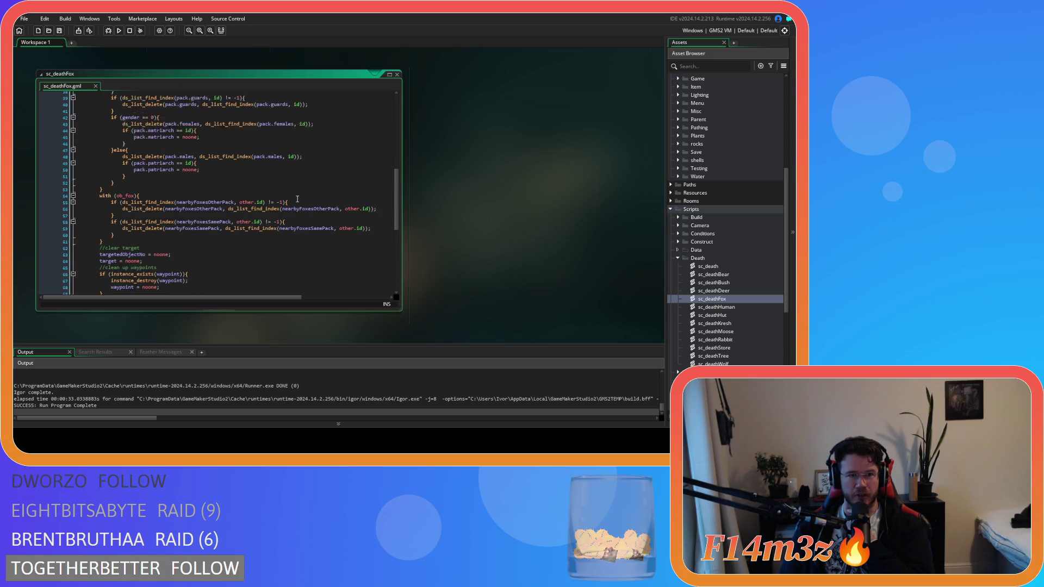
pyautogui.click(250, 135)
pyautogui.scroll(3, 493, 236)
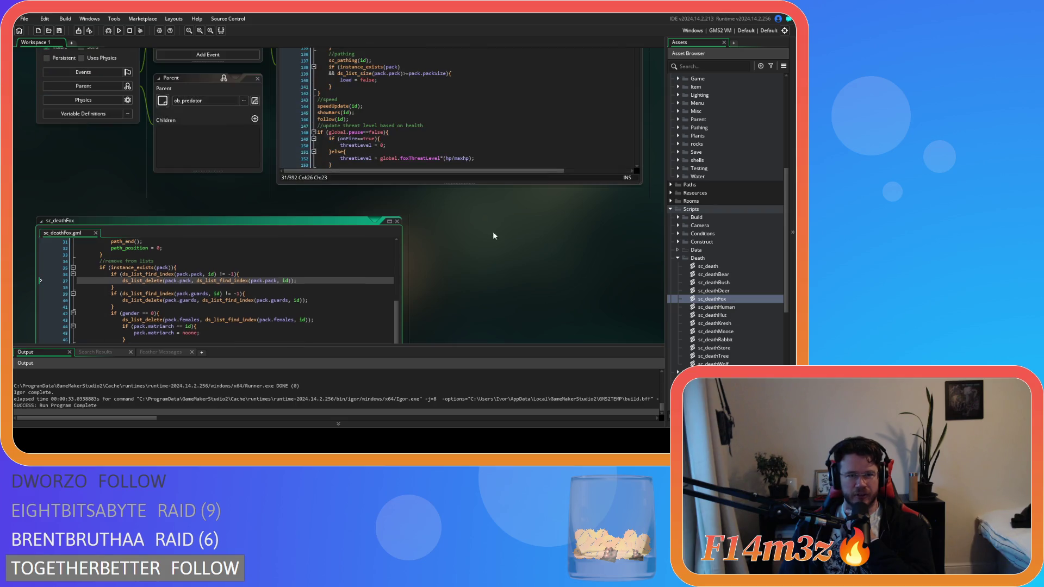
pyautogui.click(397, 222)
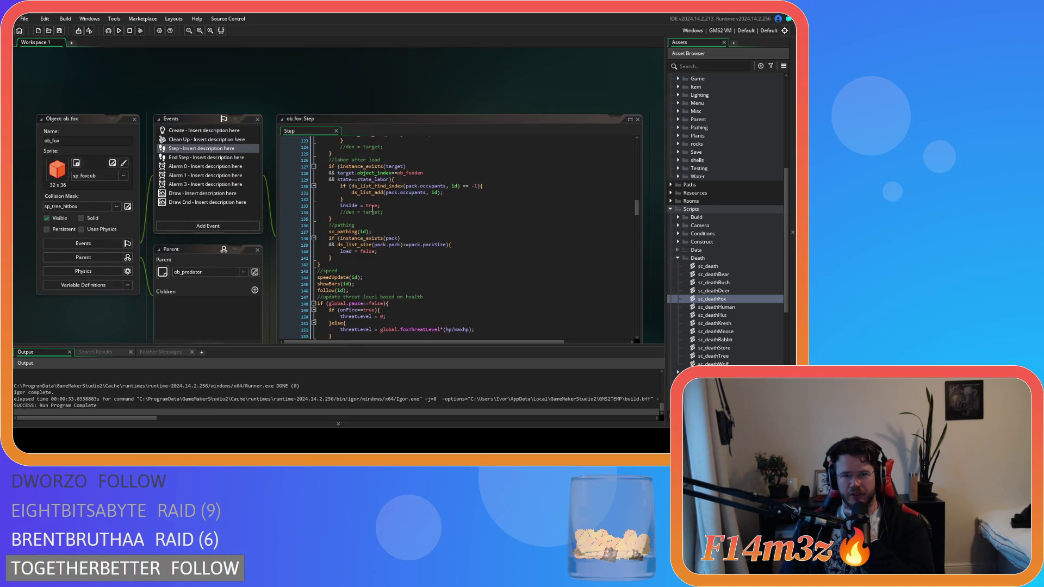
pyautogui.click(443, 188)
pyautogui.scroll(10, 445, 189)
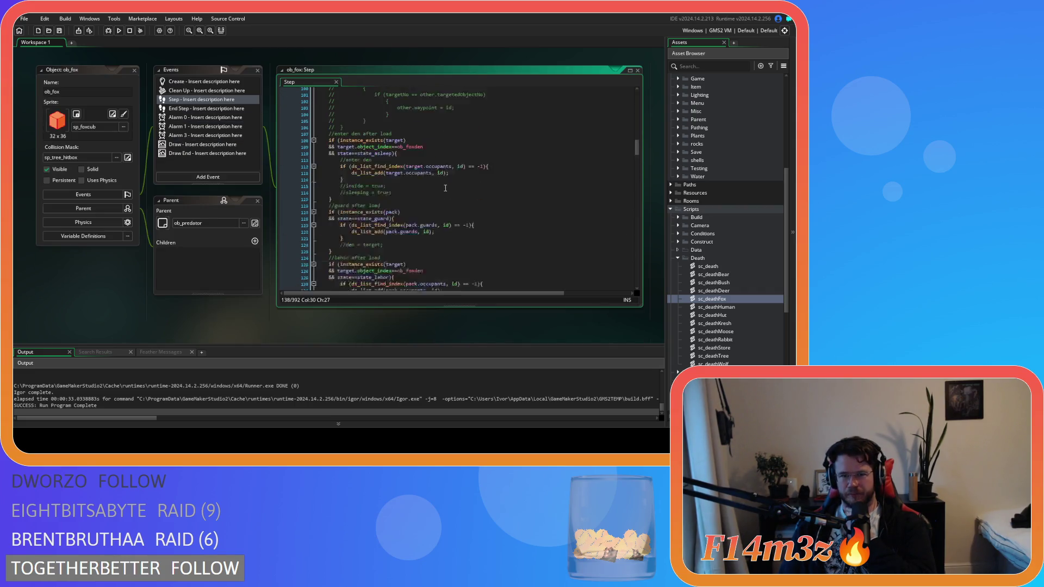
pyautogui.scroll(18, 445, 188)
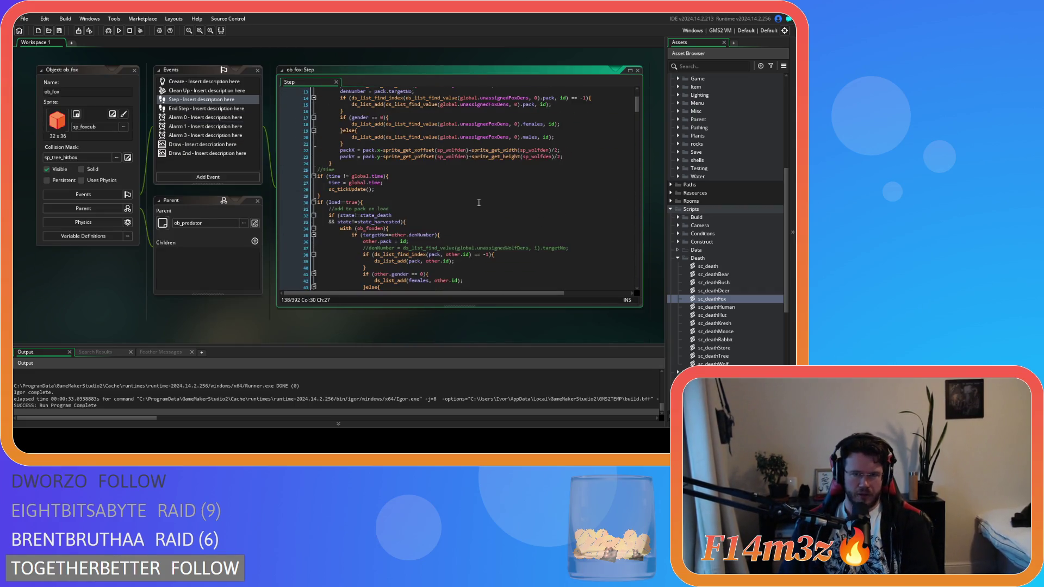
pyautogui.scroll(-7, 478, 197)
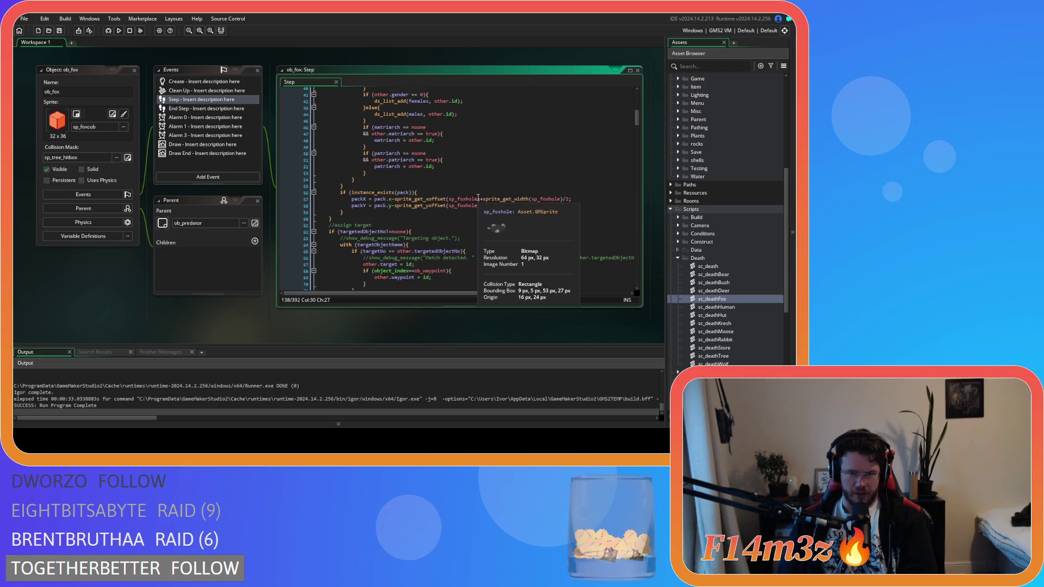
pyautogui.scroll(-5, 478, 197)
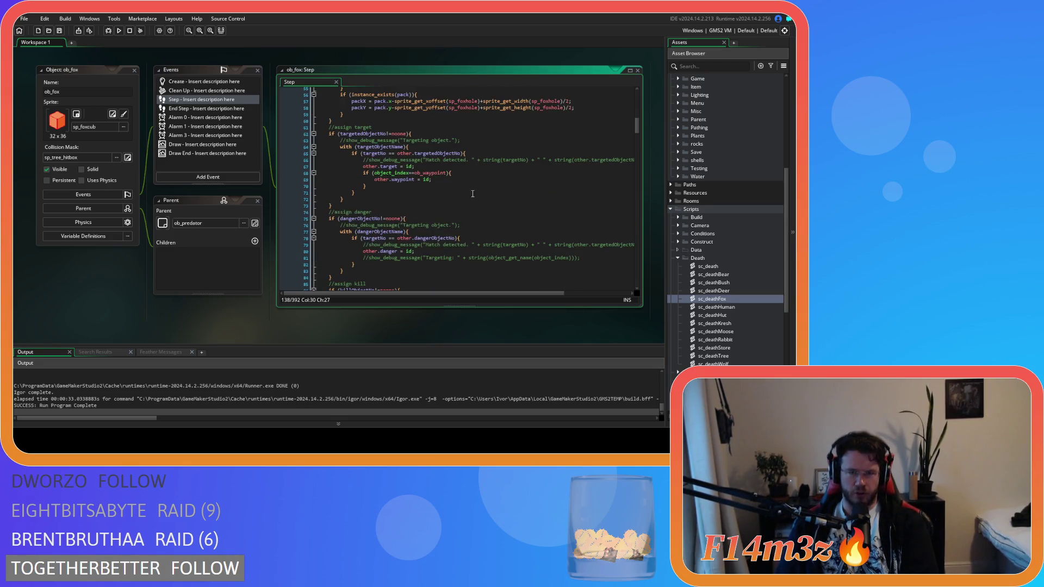
pyautogui.scroll(-5, 473, 193)
pyautogui.scroll(-5, 473, 194)
pyautogui.scroll(-5, 472, 193)
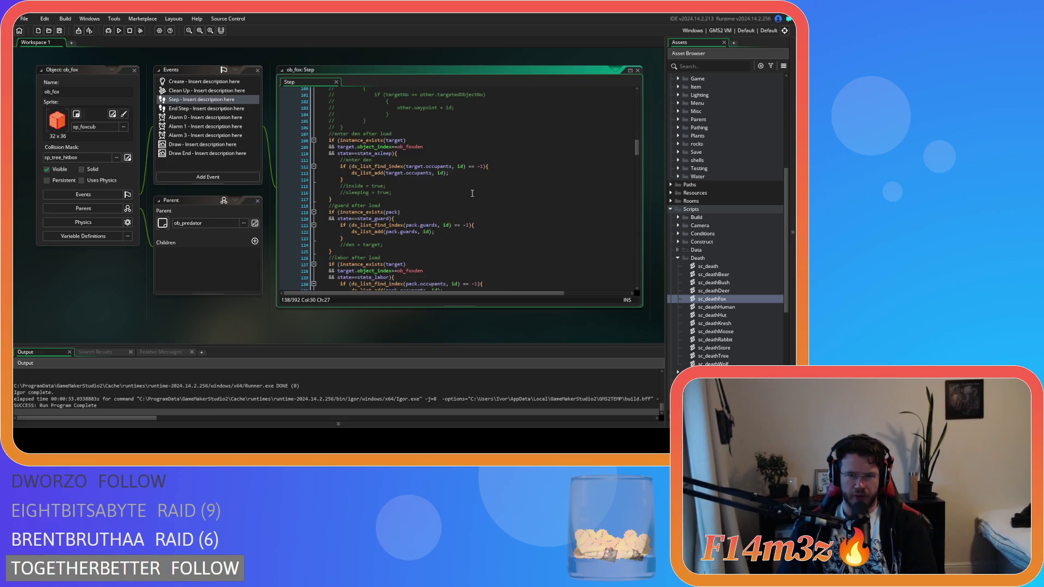
pyautogui.scroll(-1, 472, 193)
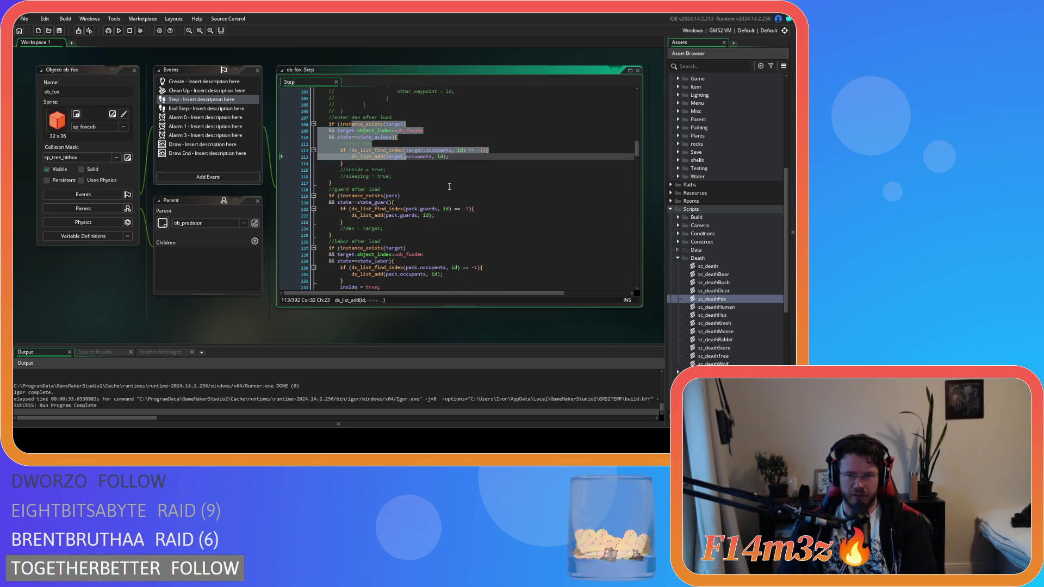
pyautogui.click(428, 157)
pyautogui.scroll(-3, 441, 179)
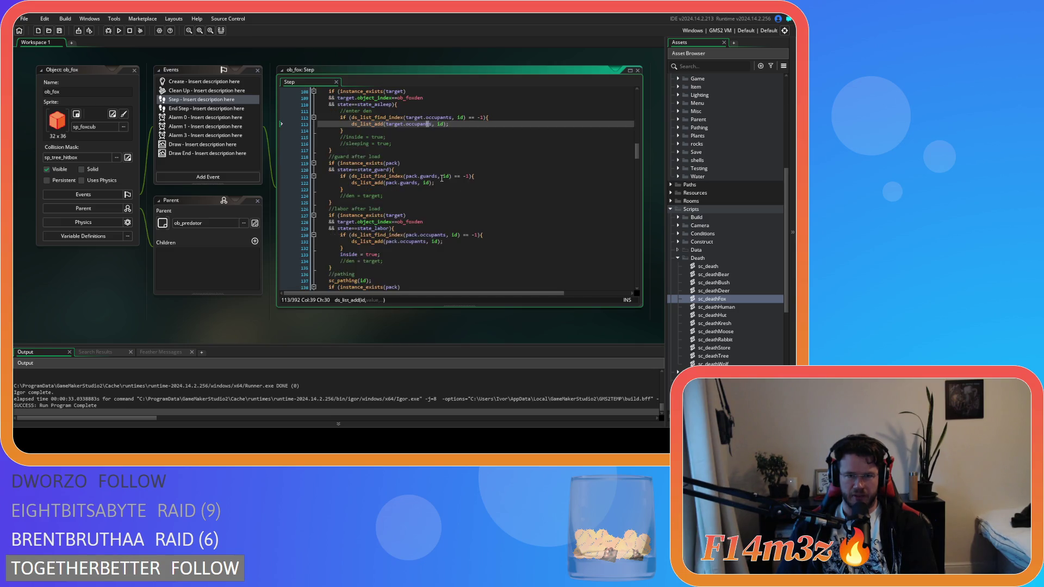
pyautogui.scroll(20, 442, 178)
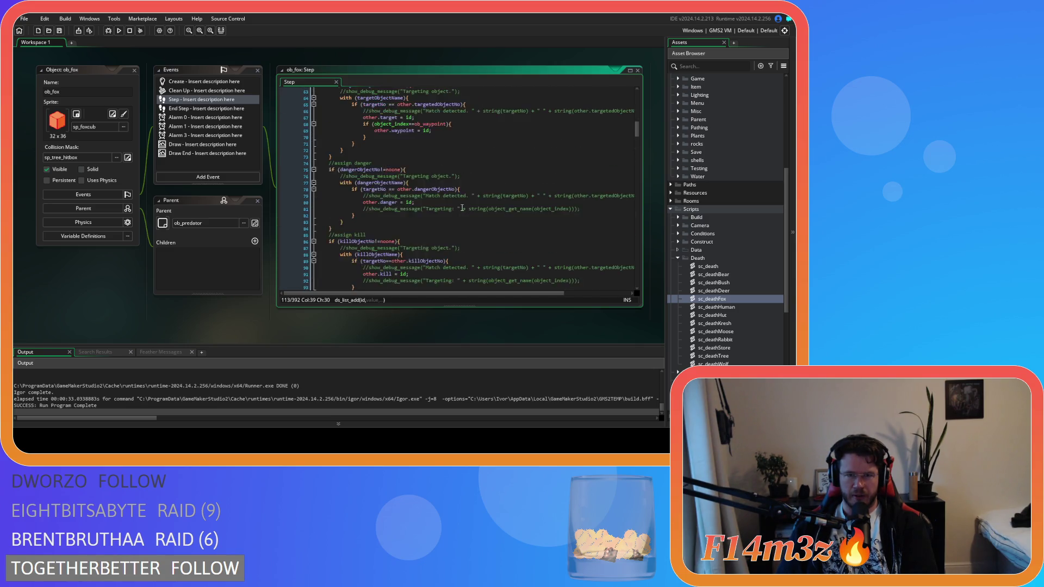
pyautogui.scroll(-3, 464, 206)
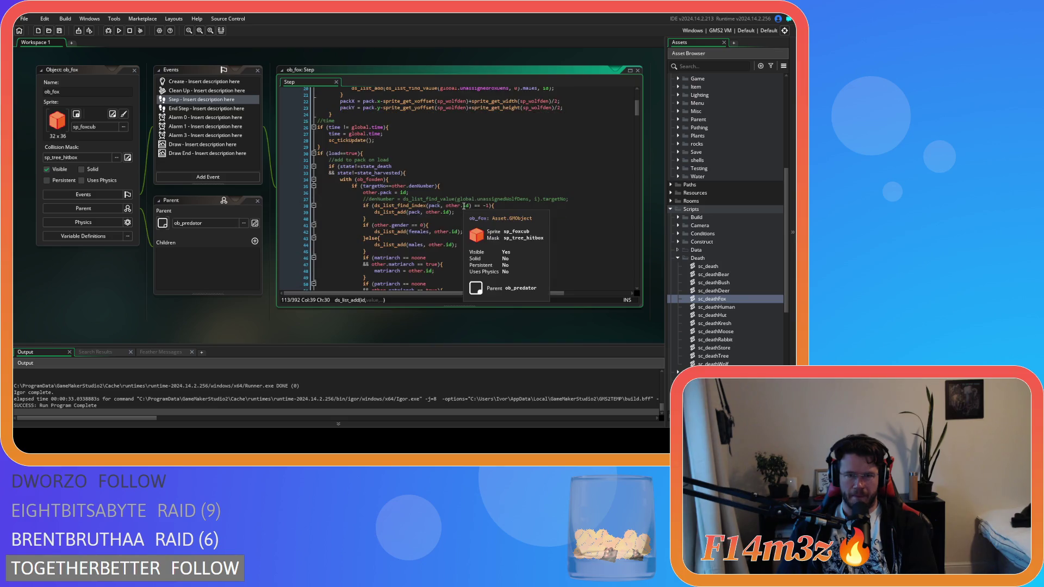
pyautogui.click(448, 195)
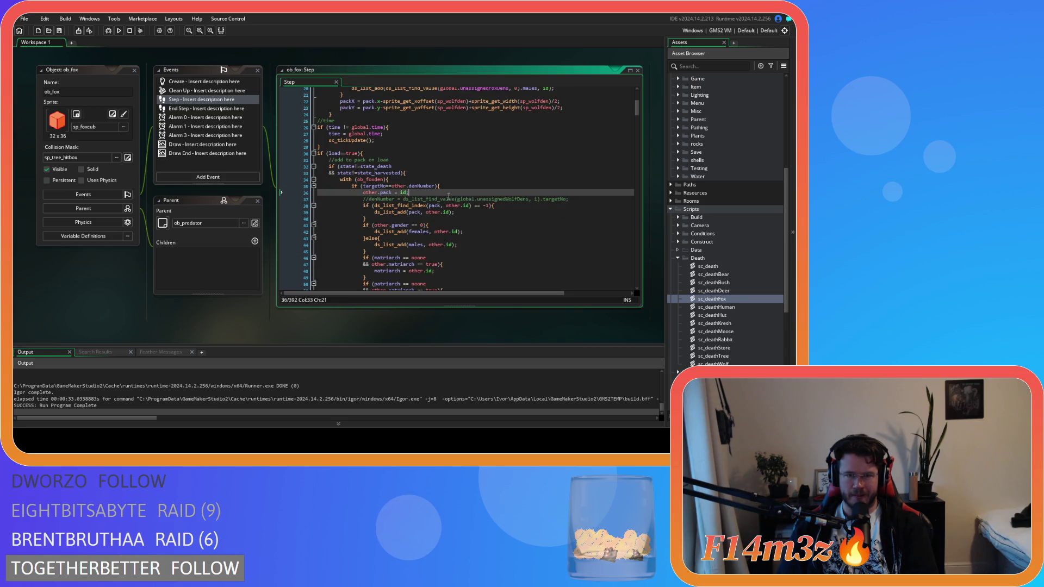
pyautogui.moveTo(355, 159); pyautogui.dragTo(438, 159)
pyautogui.click(441, 205)
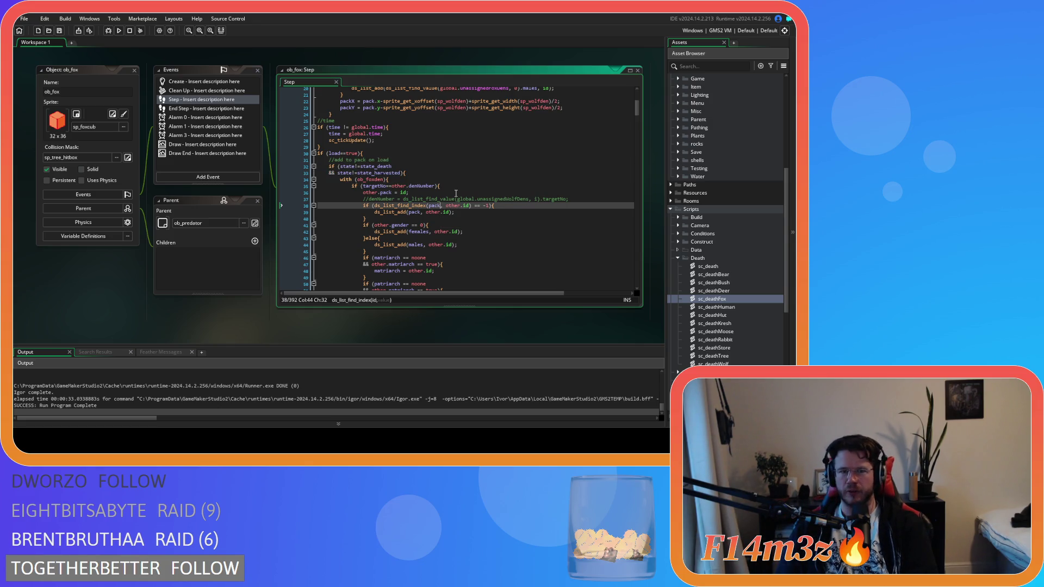
pyautogui.scroll(-2, 440, 187)
pyautogui.scroll(-2, 425, 183)
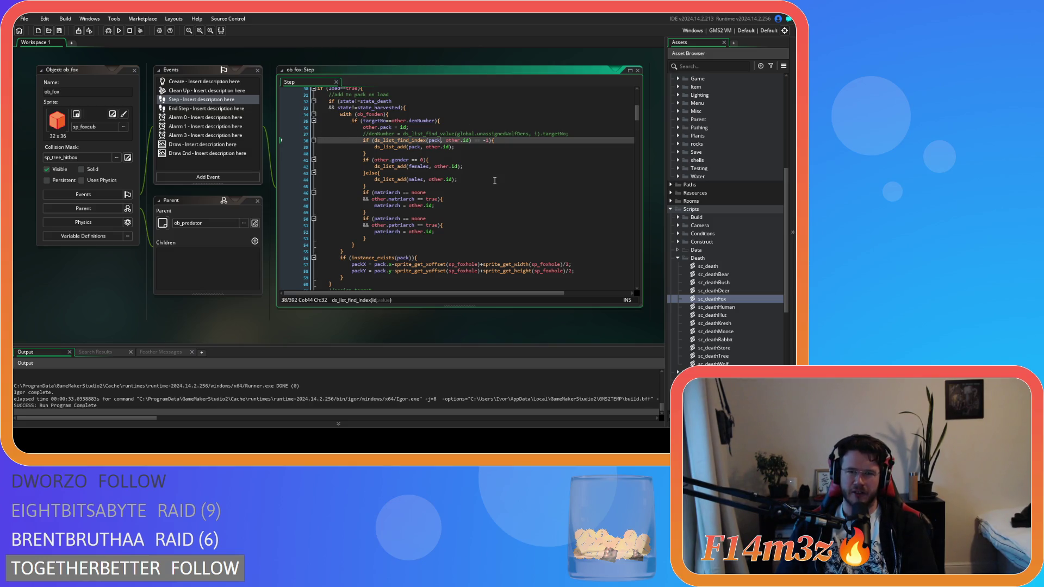
pyautogui.press('Right')
pyautogui.press('Right')
pyautogui.press('Right')
# - Make line 38's condition read other.id)==-1, then check the with (ob_foxden) block above it
pyautogui.press('Delete')
pyautogui.write('=')
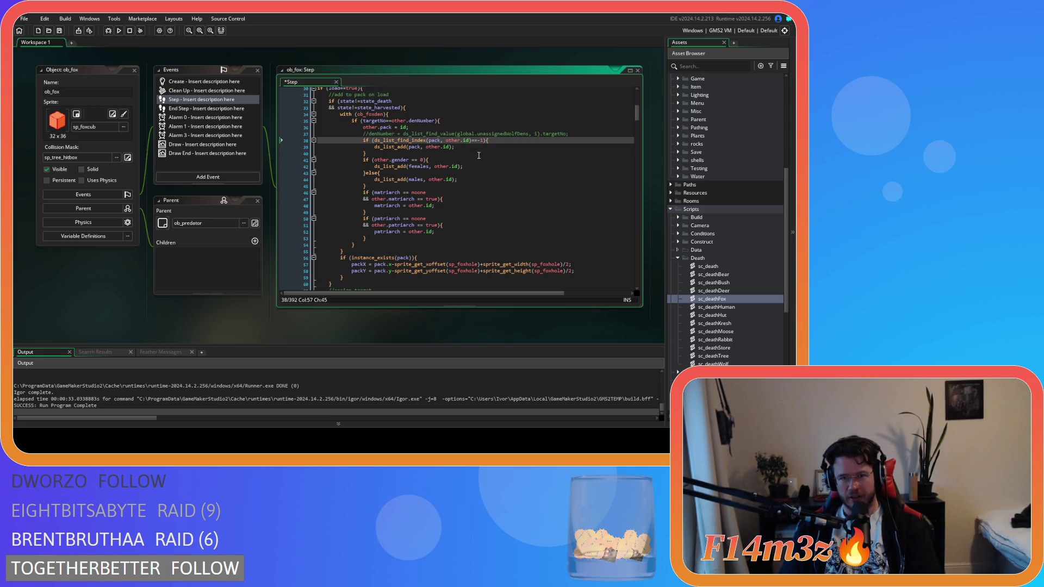
pyautogui.click(462, 119)
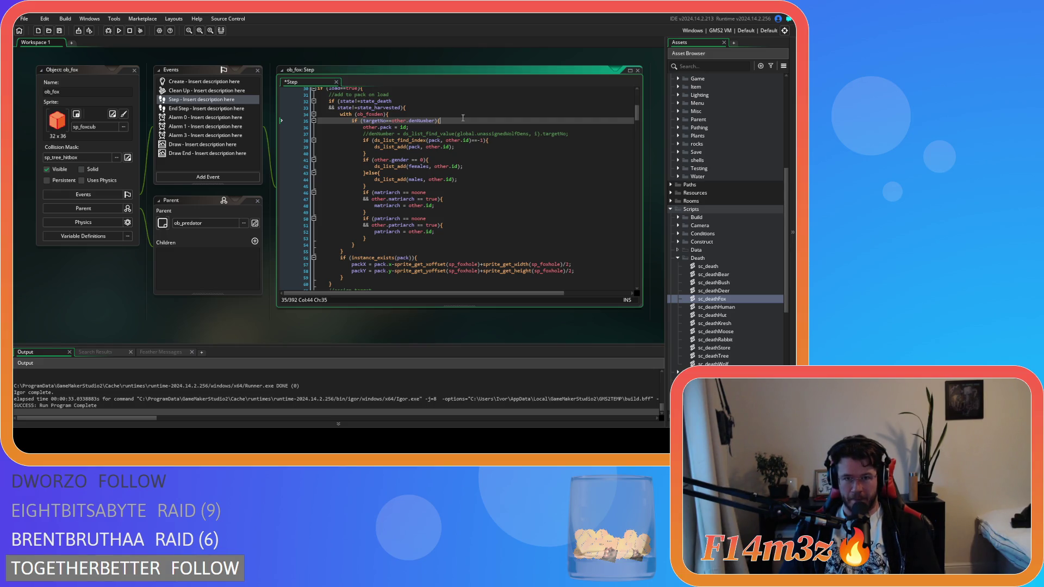
pyautogui.click(410, 113)
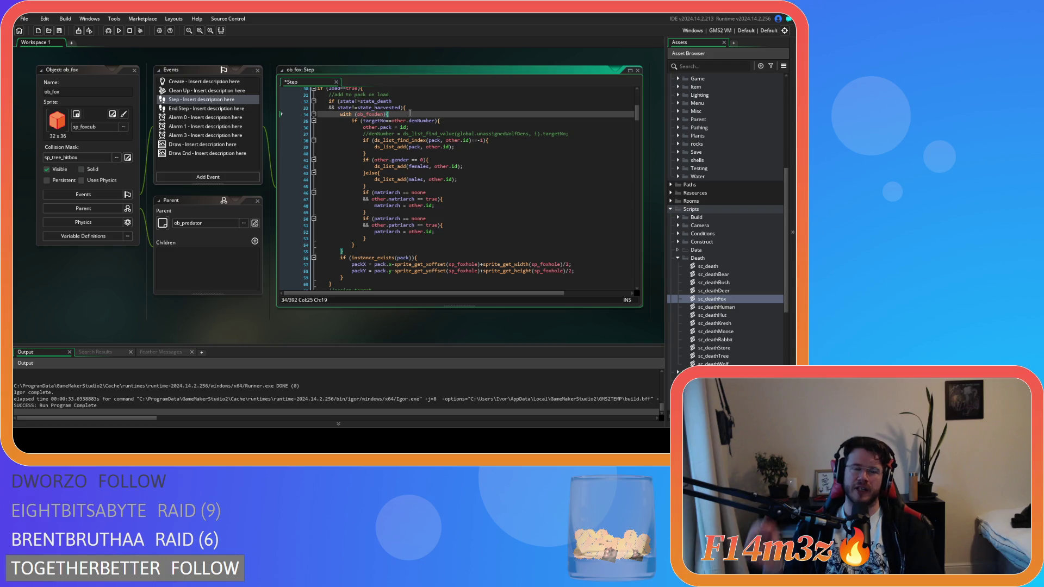